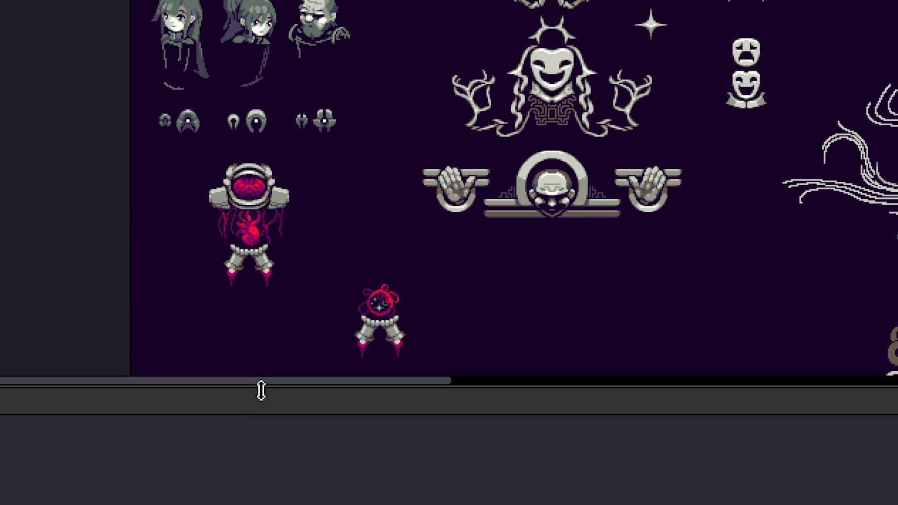
Step: Collapse the timeline panel so the canvas fills the full window height
{"action": "left_click_drag", "start_coordinate": [261, 390], "coordinate": [253, 497]}
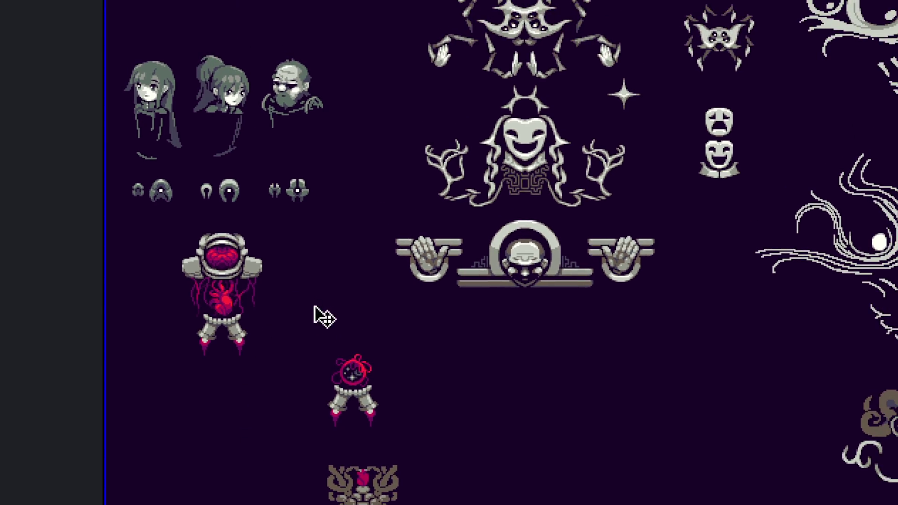
{"action": "scroll", "coordinate": [361, 381], "scroll_direction": "up", "scroll_amount": 3}
{"action": "scroll", "coordinate": [282, 201], "scroll_direction": "down", "scroll_amount": 3}
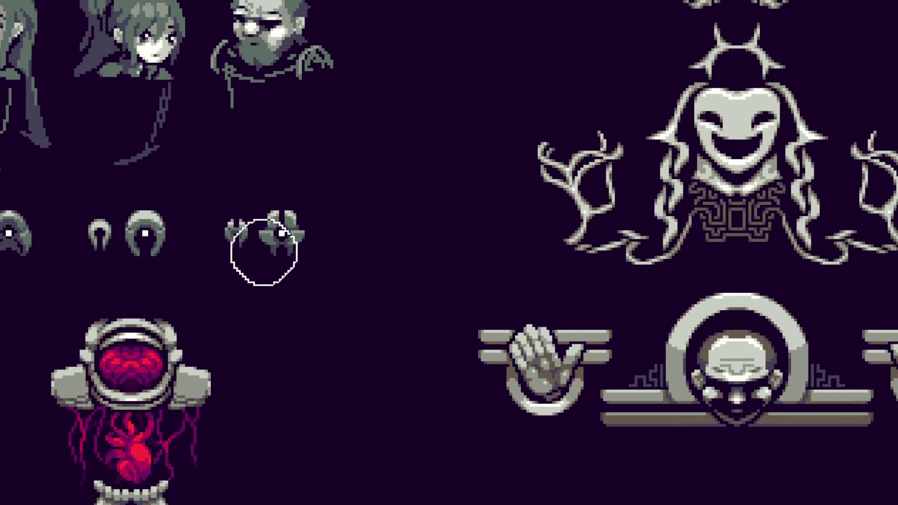
{"action": "scroll", "coordinate": [241, 191], "scroll_direction": "up", "scroll_amount": 4}
{"action": "scroll", "coordinate": [317, 162], "scroll_direction": "down", "scroll_amount": 4}
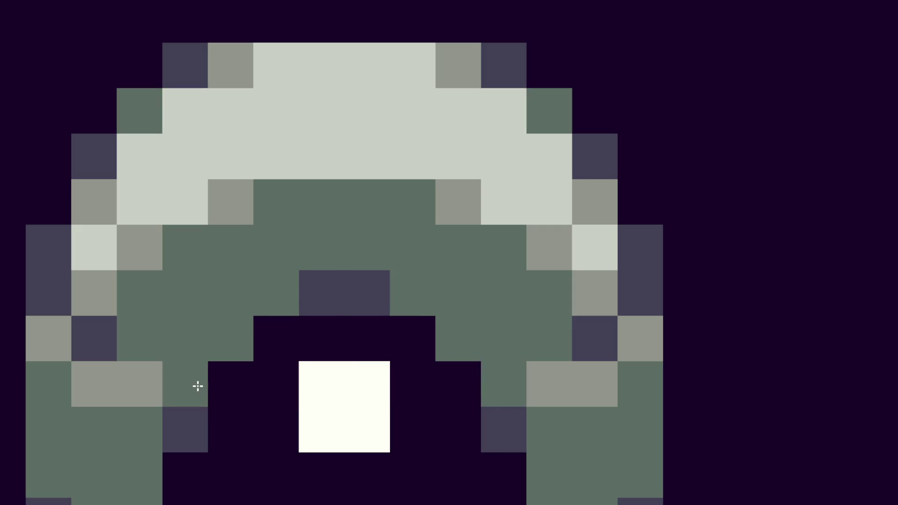
Step: Zoom and pan across the SCARAB sprite sheet until the character sprites are in view
{"action": "scroll", "coordinate": [280, 337], "scroll_direction": "down", "scroll_amount": 5}
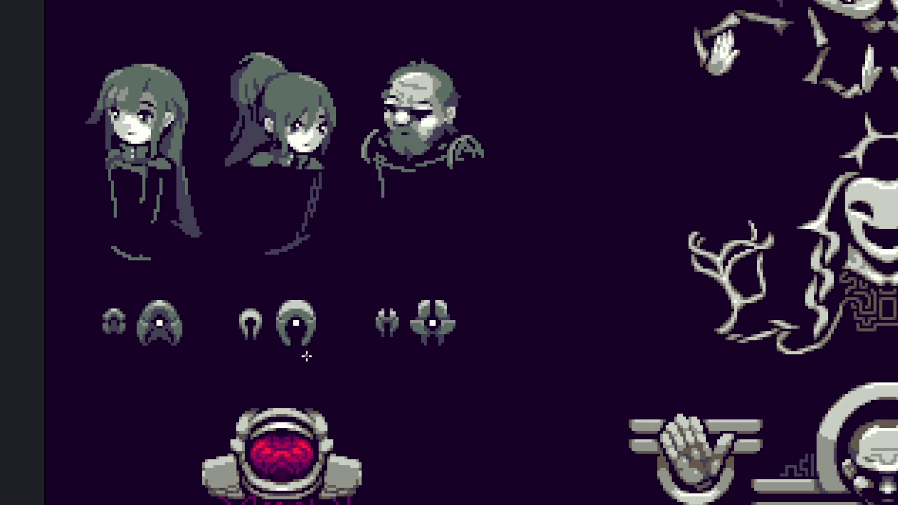
{"action": "scroll", "coordinate": [293, 327], "scroll_direction": "up", "scroll_amount": 5}
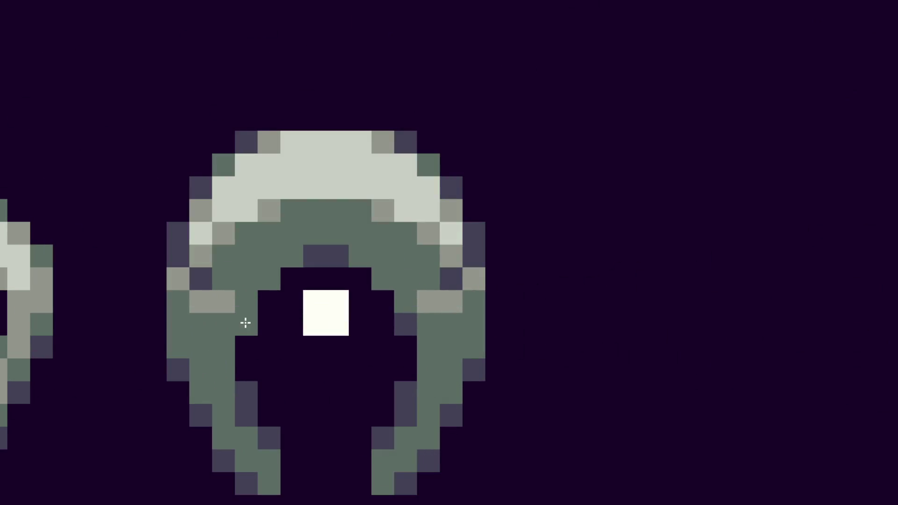
{"action": "scroll", "coordinate": [306, 327], "scroll_direction": "down", "scroll_amount": 5}
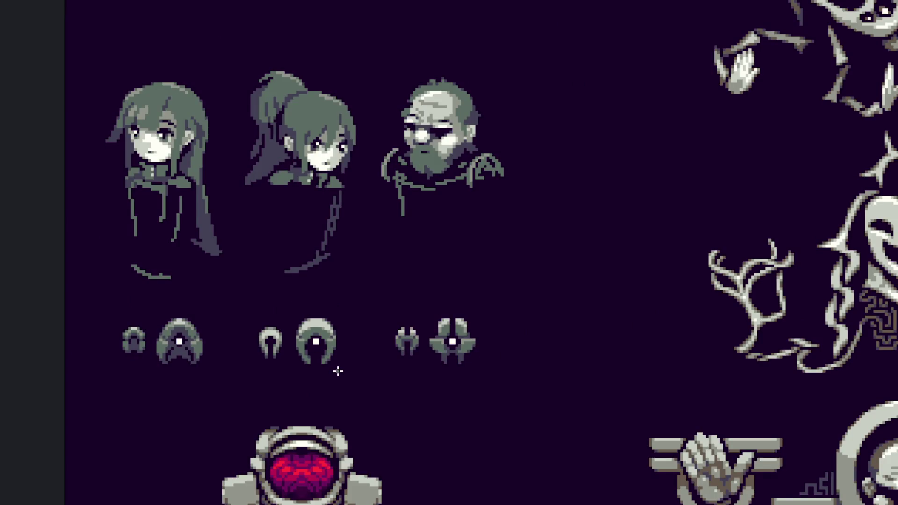
{"action": "left_click_drag", "start_coordinate": [337, 371], "coordinate": [363, 345]}
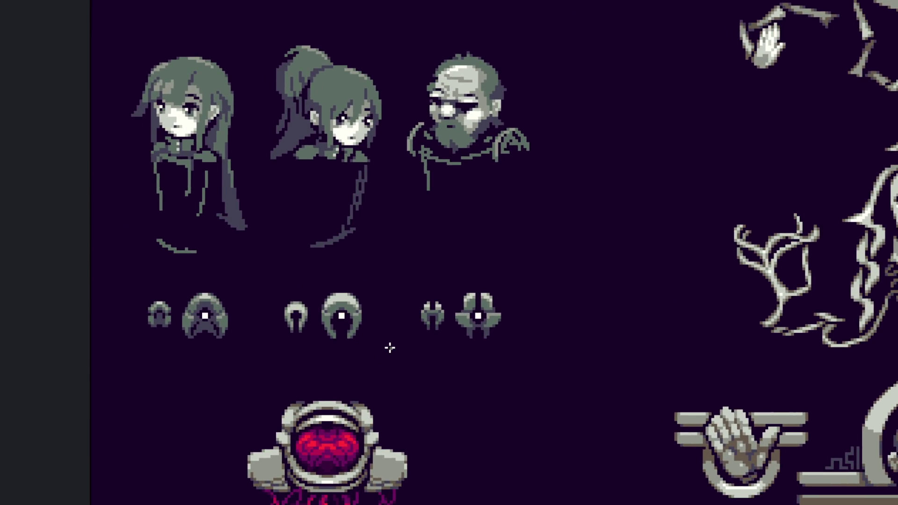
{"action": "scroll", "coordinate": [388, 348], "scroll_direction": "down", "scroll_amount": 5}
{"action": "left_click_drag", "start_coordinate": [652, 331], "coordinate": [393, 303]}
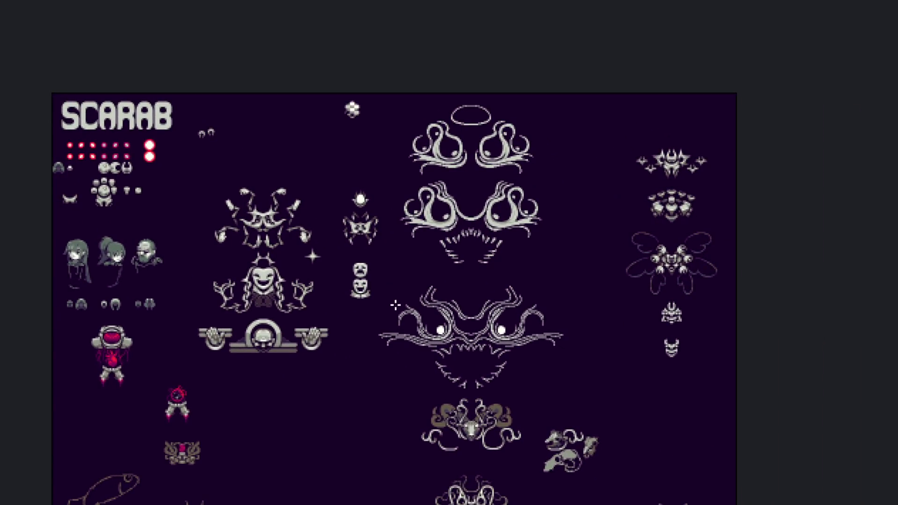
{"action": "scroll", "coordinate": [387, 323], "scroll_direction": "up", "scroll_amount": 3}
{"action": "scroll", "coordinate": [385, 300], "scroll_direction": "up", "scroll_amount": 2}
{"action": "scroll", "coordinate": [237, 260], "scroll_direction": "down", "scroll_amount": 2}
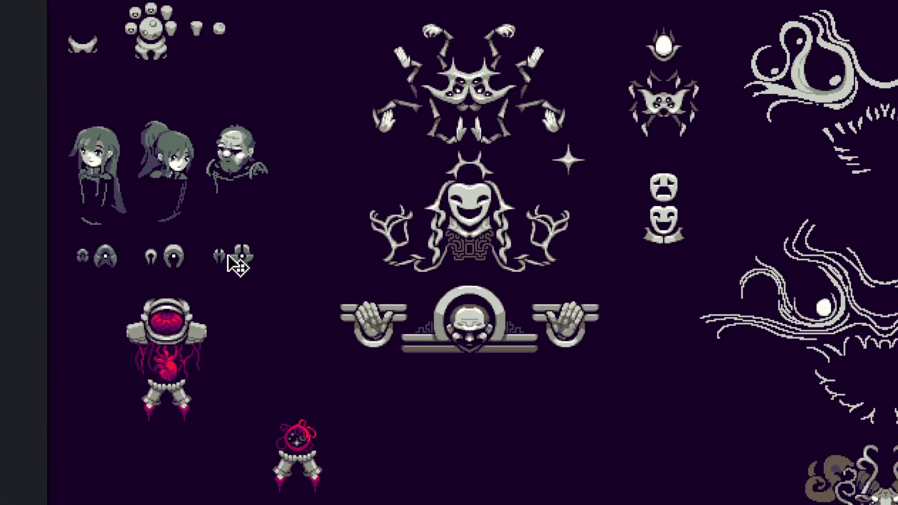
{"action": "left_click_drag", "start_coordinate": [236, 260], "coordinate": [298, 256]}
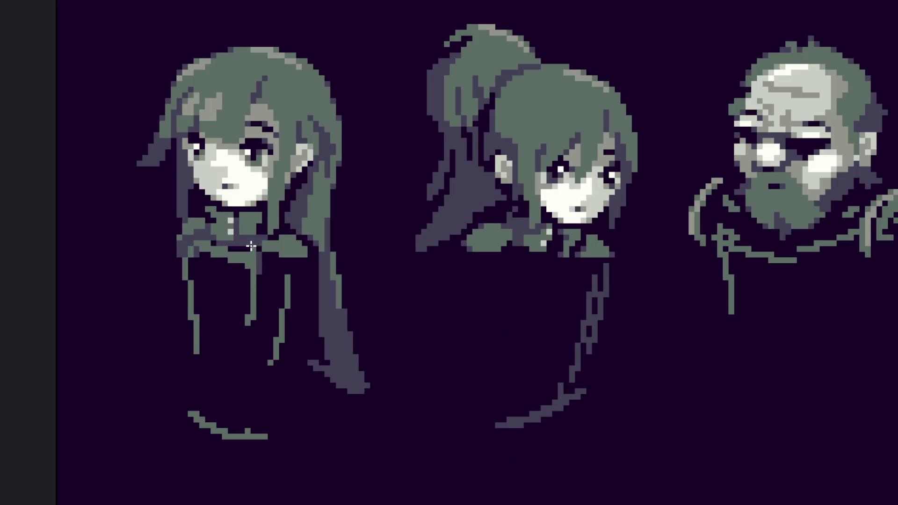
Step: Try a diagonal line and loop from the collar, then undo both
{"action": "left_click_drag", "start_coordinate": [180, 246], "coordinate": [132, 311]}
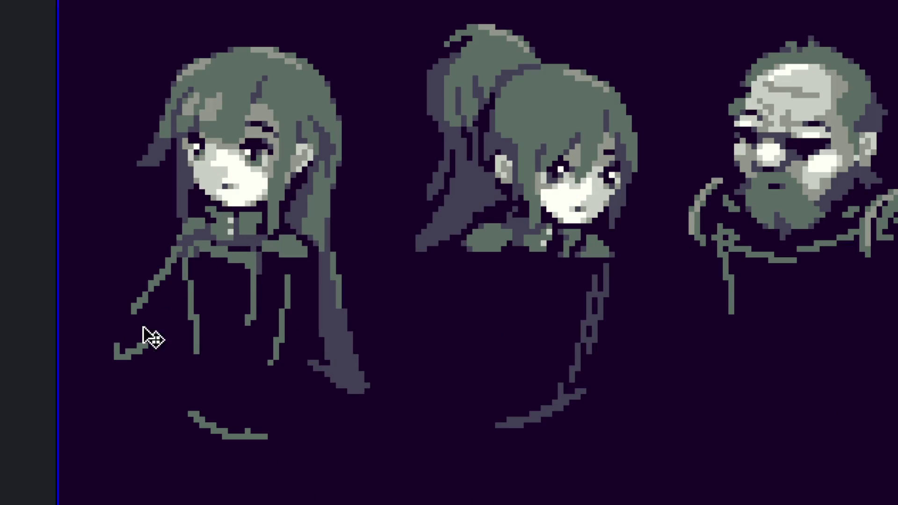
{"action": "mouse_move", "coordinate": [130, 331]}
{"action": "left_mouse_down"}
{"action": "mouse_move", "coordinate": [149, 327]}
{"action": "mouse_move", "coordinate": [119, 334]}
{"action": "left_mouse_up"}
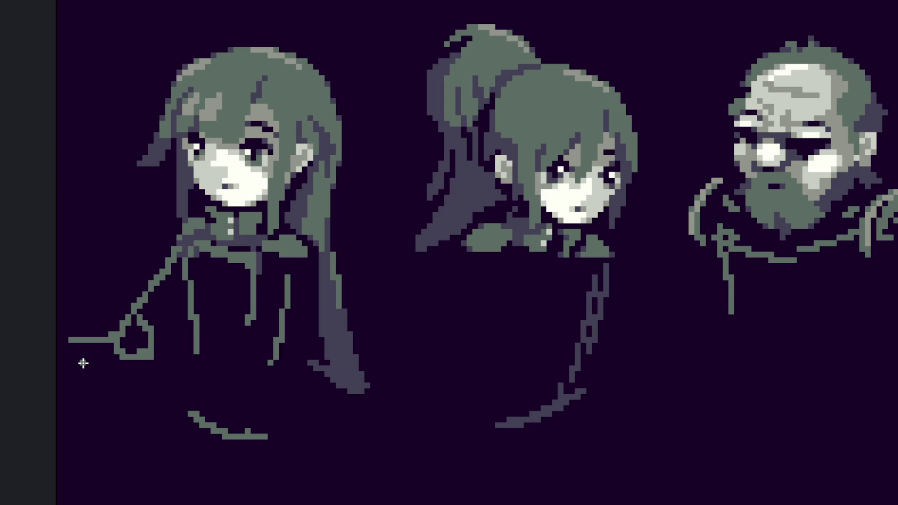
{"action": "key", "text": "ctrl+z"}
{"action": "key", "text": "ctrl+z"}
{"action": "key", "text": "ctrl+z"}
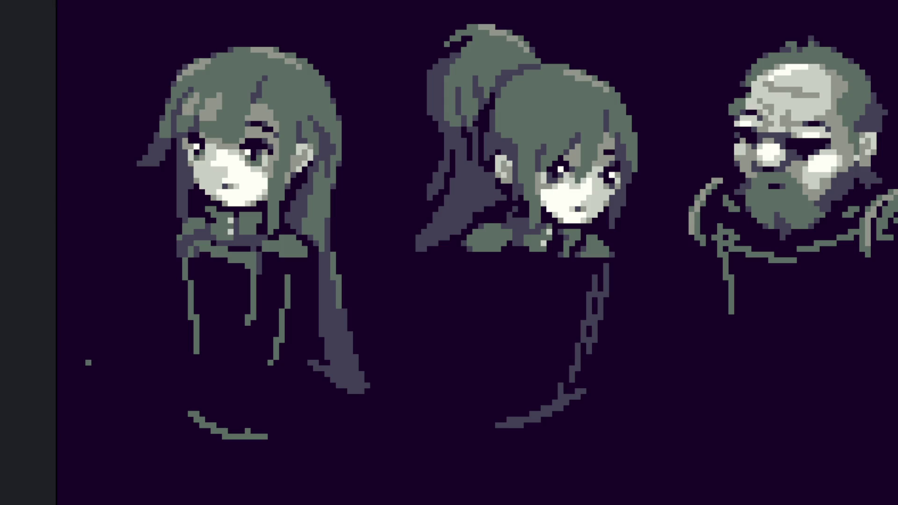
{"action": "scroll", "coordinate": [221, 338], "scroll_direction": "down", "scroll_amount": 2}
{"action": "scroll", "coordinate": [428, 231], "scroll_direction": "up", "scroll_amount": 2}
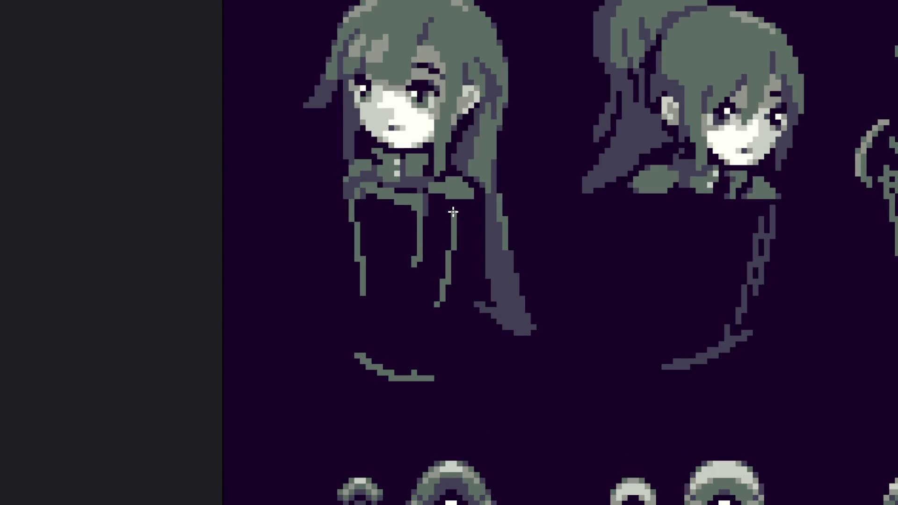
Step: Draw a diagonal stroke and a long line down the left figure's coat, ending in a short hem curve
{"action": "left_click_drag", "start_coordinate": [423, 212], "coordinate": [473, 232]}
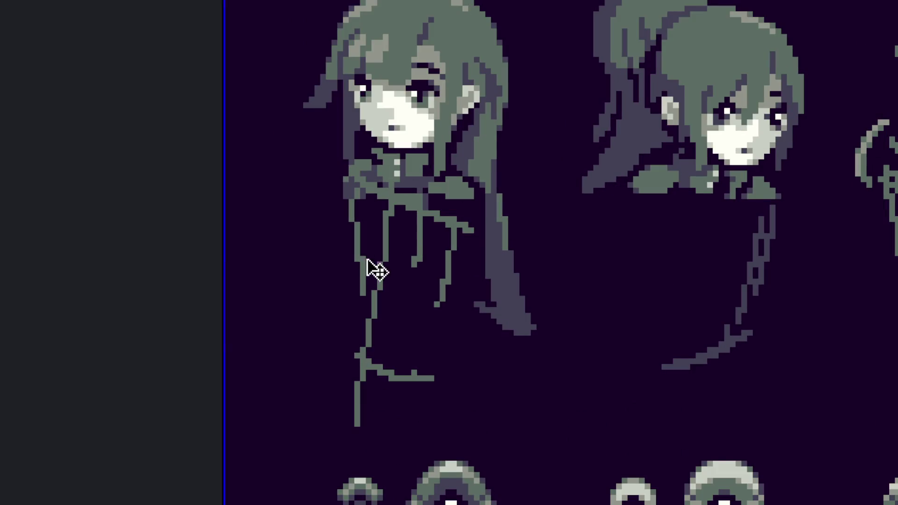
{"action": "mouse_move", "coordinate": [391, 207]}
{"action": "left_mouse_down"}
{"action": "mouse_move", "coordinate": [376, 309]}
{"action": "mouse_move", "coordinate": [381, 408]}
{"action": "left_mouse_up"}
{"action": "left_click_drag", "start_coordinate": [338, 325], "coordinate": [444, 430]}
{"action": "key", "text": "ctrl+z"}
{"action": "left_click_drag", "start_coordinate": [357, 360], "coordinate": [429, 390]}
{"action": "key", "text": "ctrl+z"}
{"action": "mouse_move", "coordinate": [335, 345]}
{"action": "left_mouse_down"}
{"action": "mouse_move", "coordinate": [411, 392]}
{"action": "mouse_move", "coordinate": [412, 246]}
{"action": "left_mouse_up"}
{"action": "scroll", "coordinate": [410, 318], "scroll_direction": "down", "scroll_amount": 1}
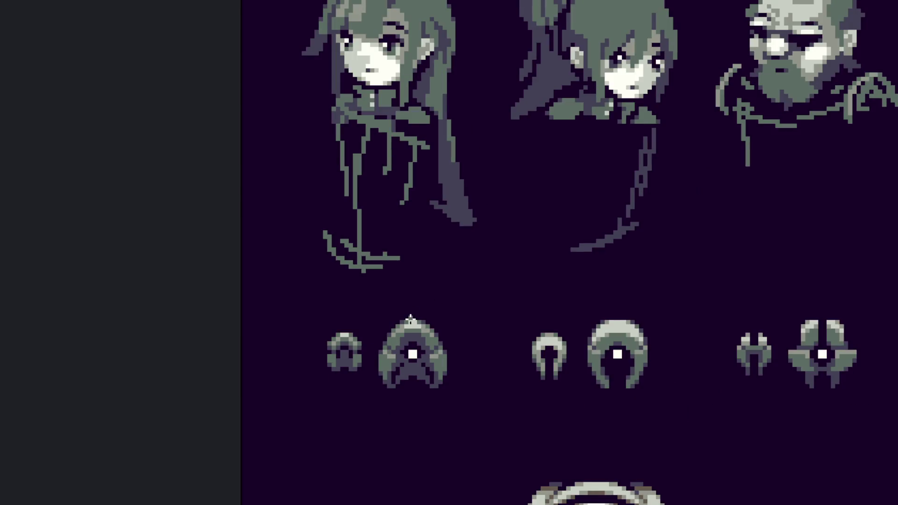
{"action": "scroll", "coordinate": [423, 307], "scroll_direction": "down", "scroll_amount": 1}
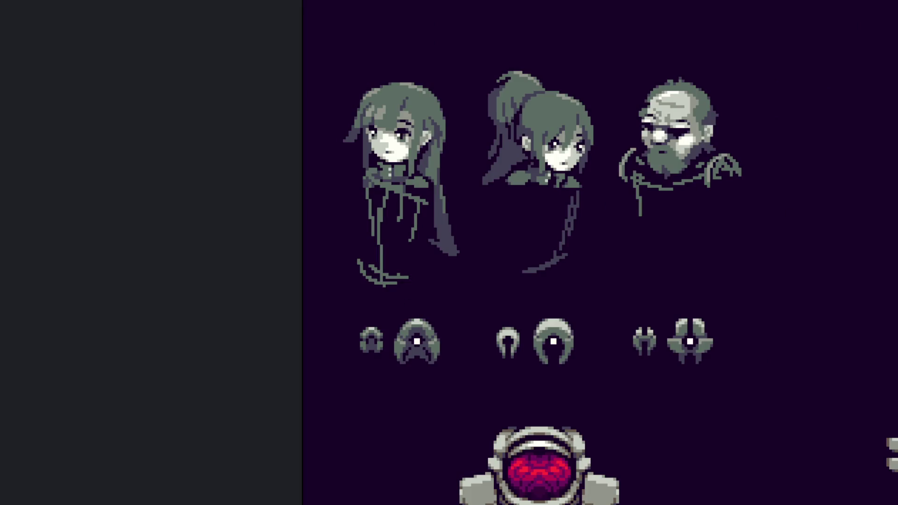
Step: Select the row of emblems under the portraits and move it above them
{"action": "left_click_drag", "start_coordinate": [771, 289], "coordinate": [333, 374]}
{"action": "mouse_move", "coordinate": [355, 327]}
{"action": "left_mouse_down"}
{"action": "mouse_move", "coordinate": [374, 346]}
{"action": "mouse_move", "coordinate": [714, 351]}
{"action": "mouse_move", "coordinate": [673, 204]}
{"action": "mouse_move", "coordinate": [706, 122]}
{"action": "left_mouse_up"}
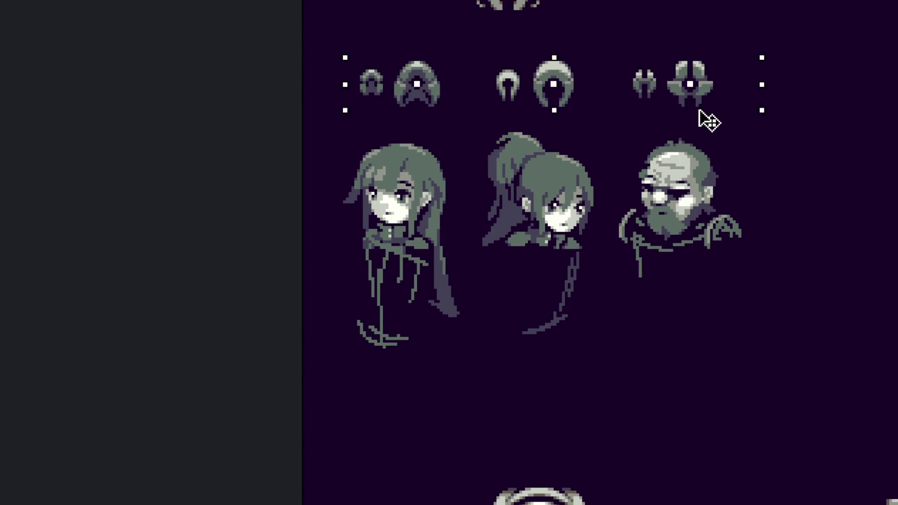
{"action": "left_click_drag", "start_coordinate": [589, 275], "coordinate": [575, 214]}
Step: Select the red-visor astronaut and drag it further down the sheet
{"action": "scroll", "coordinate": [472, 243], "scroll_direction": "down", "scroll_amount": 2}
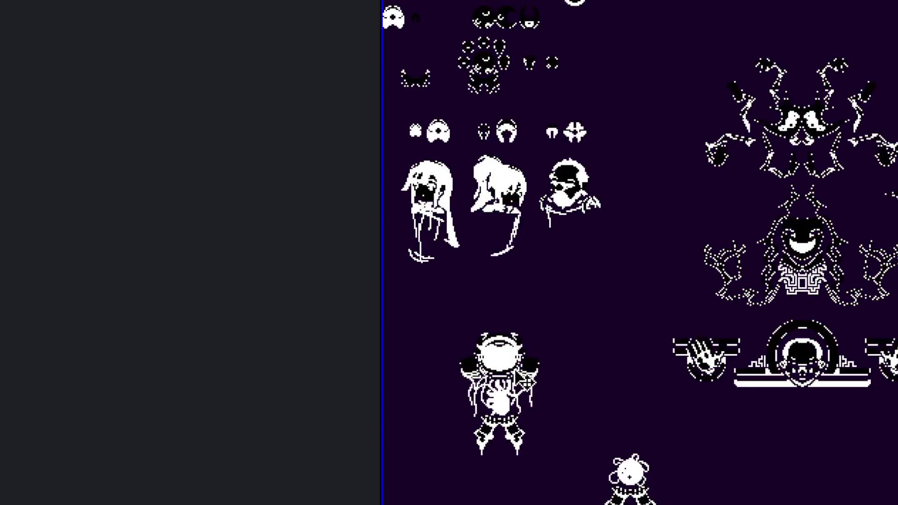
{"action": "scroll", "coordinate": [654, 244], "scroll_direction": "down", "scroll_amount": 3}
{"action": "left_click_drag", "start_coordinate": [558, 176], "coordinate": [395, 361]}
{"action": "mouse_move", "coordinate": [457, 304]}
{"action": "left_mouse_down"}
{"action": "mouse_move", "coordinate": [532, 433]}
{"action": "mouse_move", "coordinate": [519, 405]}
{"action": "mouse_move", "coordinate": [506, 301]}
{"action": "mouse_move", "coordinate": [511, 417]}
{"action": "mouse_move", "coordinate": [495, 420]}
{"action": "mouse_move", "coordinate": [505, 411]}
{"action": "left_mouse_up"}
{"action": "scroll", "coordinate": [517, 316], "scroll_direction": "up", "scroll_amount": 2}
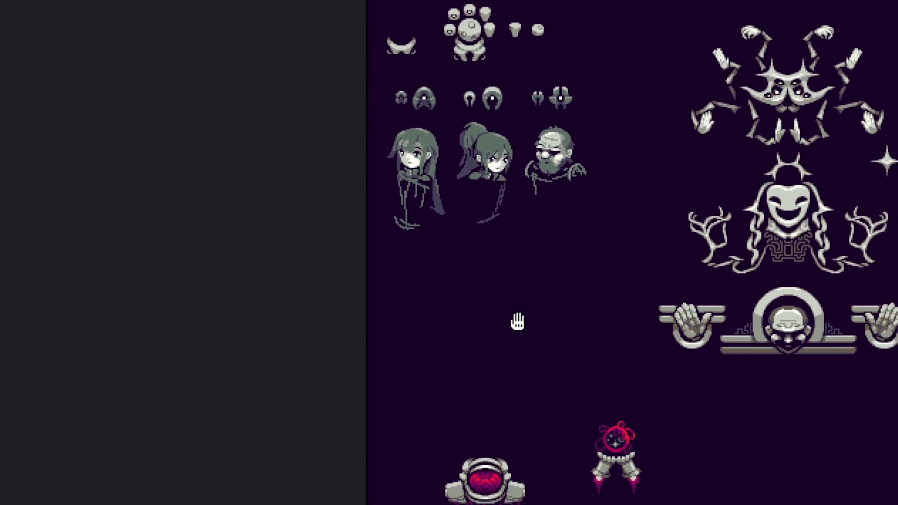
{"action": "scroll", "coordinate": [425, 206], "scroll_direction": "up", "scroll_amount": 3}
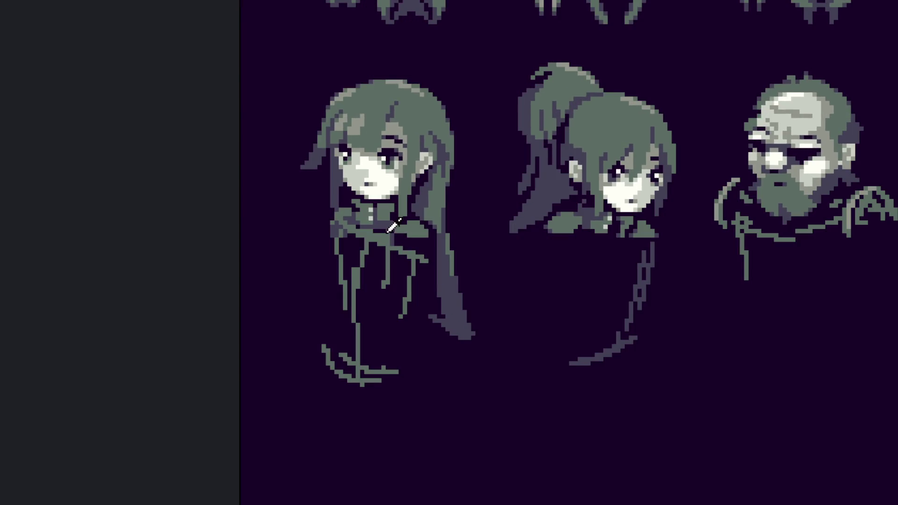
Step: Extend the girl's lower cloak lines and draw a long wobbly line down the robe's left edge
{"action": "scroll", "coordinate": [375, 234], "scroll_direction": "up", "scroll_amount": 1}
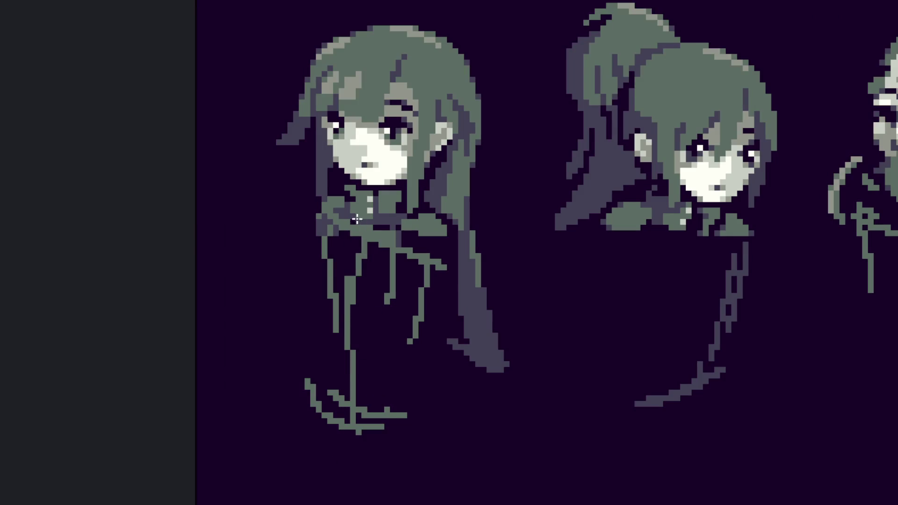
{"action": "left_click_drag", "start_coordinate": [350, 265], "coordinate": [348, 395]}
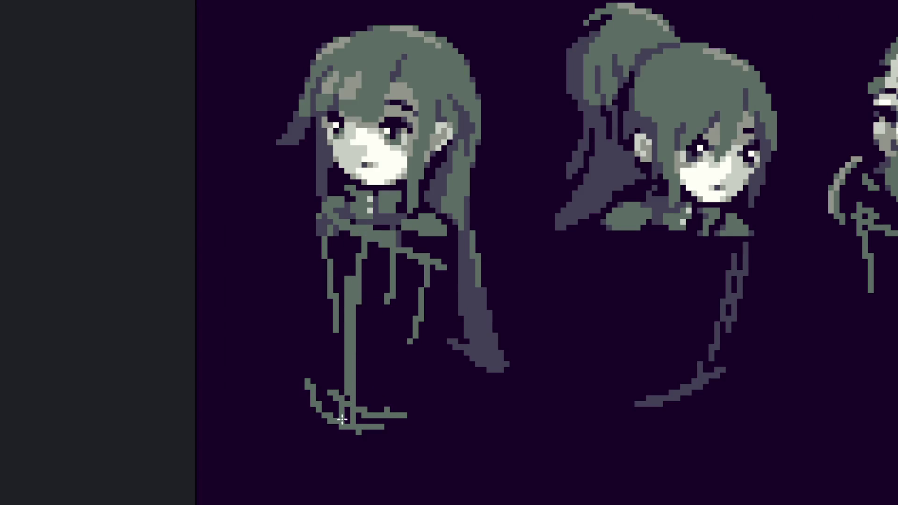
{"action": "left_click_drag", "start_coordinate": [315, 363], "coordinate": [407, 431]}
{"action": "scroll", "coordinate": [434, 433], "scroll_direction": "down", "scroll_amount": 5}
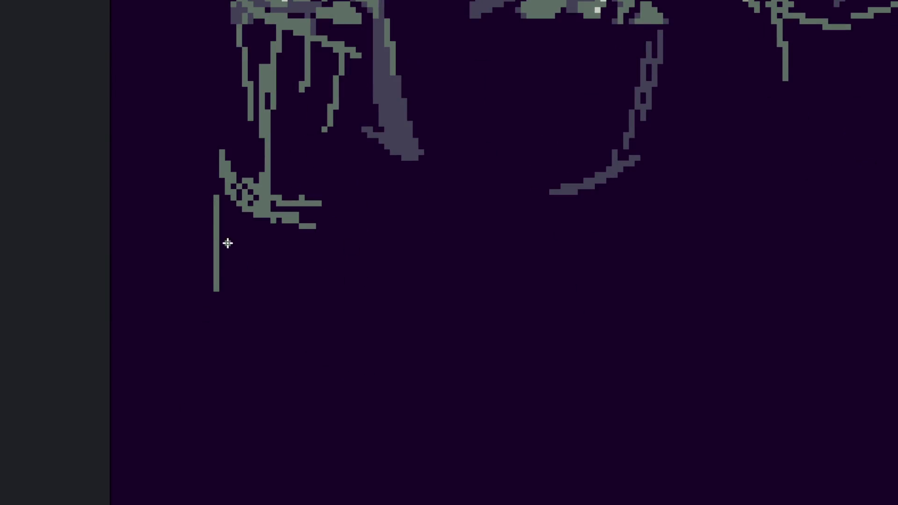
{"action": "left_click_drag", "start_coordinate": [224, 185], "coordinate": [182, 336]}
{"action": "key", "text": "ctrl+z"}
{"action": "mouse_move", "coordinate": [228, 183]}
{"action": "left_mouse_down"}
{"action": "mouse_move", "coordinate": [209, 372]}
{"action": "mouse_move", "coordinate": [226, 444]}
{"action": "left_mouse_up"}
{"action": "scroll", "coordinate": [222, 401], "scroll_direction": "up", "scroll_amount": 1}
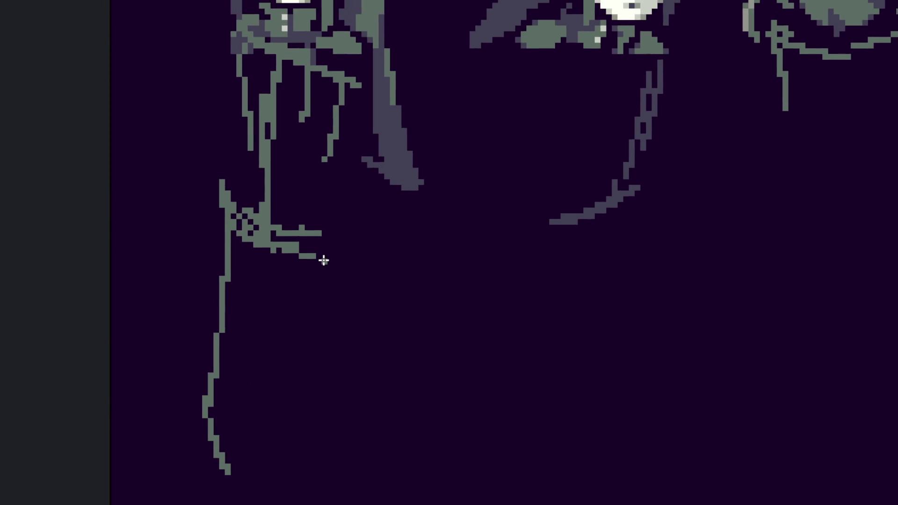
{"action": "left_click_drag", "start_coordinate": [322, 259], "coordinate": [410, 442]}
{"action": "key", "text": "ctrl+z"}
{"action": "scroll", "coordinate": [360, 350], "scroll_direction": "down", "scroll_amount": 1}
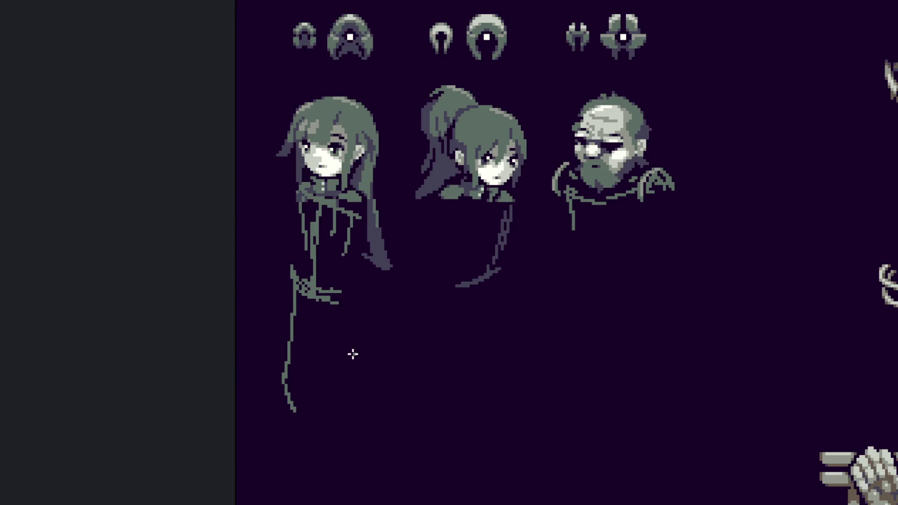
{"action": "scroll", "coordinate": [275, 269], "scroll_direction": "up", "scroll_amount": 1}
Step: Add a green line from the cloak's base and lift the bottom strokes higher with a selection
{"action": "mouse_move", "coordinate": [416, 303]}
{"action": "left_mouse_down"}
{"action": "mouse_move", "coordinate": [320, 301]}
{"action": "mouse_move", "coordinate": [300, 495]}
{"action": "mouse_move", "coordinate": [456, 374]}
{"action": "left_mouse_up"}
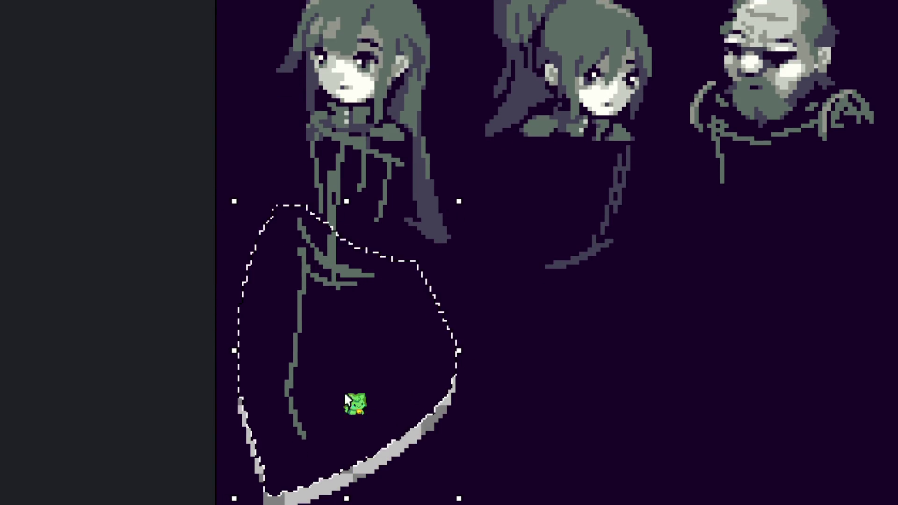
{"action": "key", "text": "Delete"}
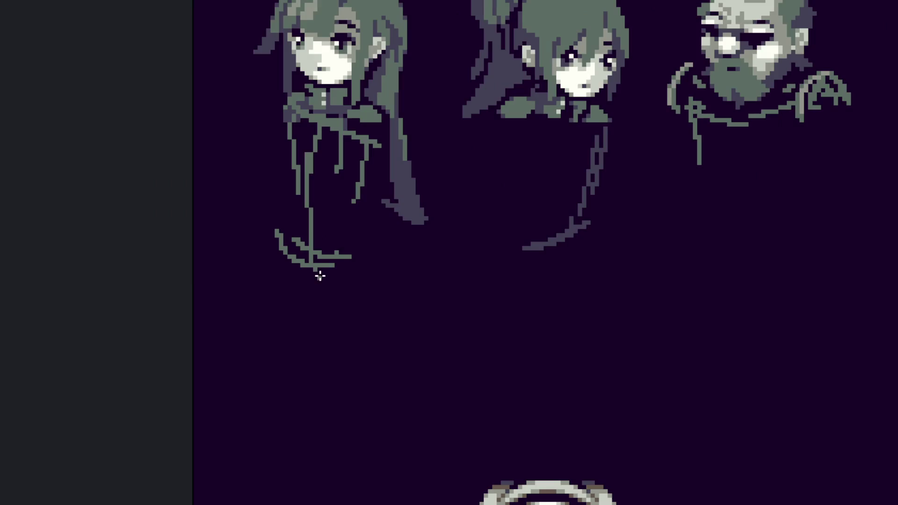
{"action": "key", "text": "ctrl+z"}
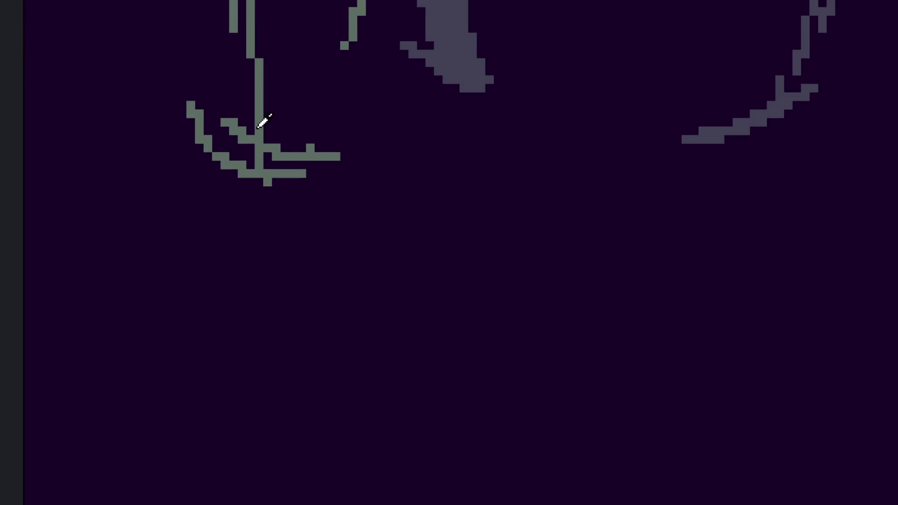
{"action": "left_click_drag", "start_coordinate": [241, 125], "coordinate": [217, 188]}
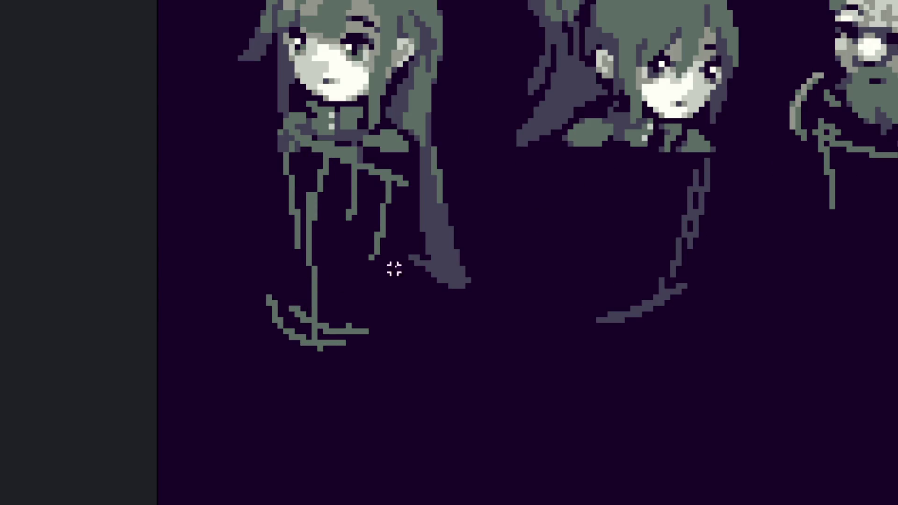
{"action": "left_click_drag", "start_coordinate": [395, 269], "coordinate": [214, 314]}
{"action": "mouse_move", "coordinate": [293, 354]}
{"action": "left_mouse_down"}
{"action": "mouse_move", "coordinate": [297, 316]}
{"action": "mouse_move", "coordinate": [302, 321]}
{"action": "mouse_move", "coordinate": [272, 139]}
{"action": "left_mouse_up"}
{"action": "key", "text": "ctrl+d"}
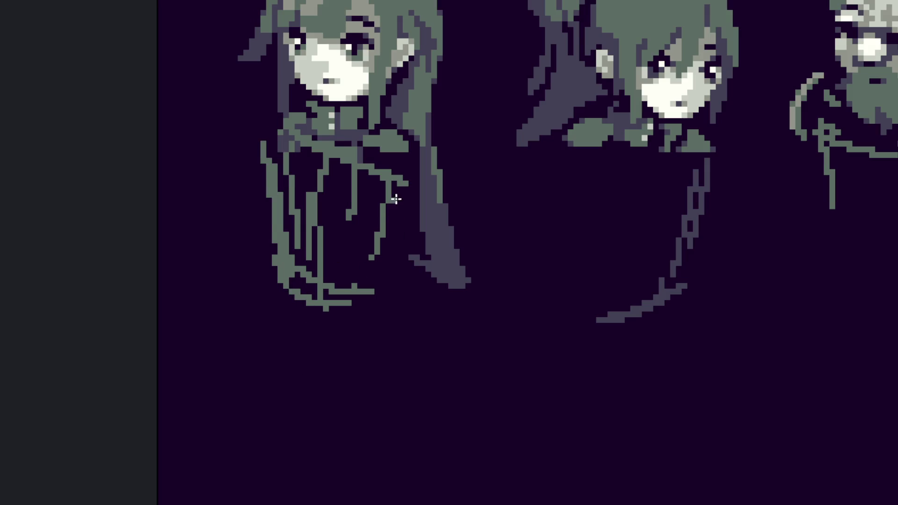
Step: Draw one vertical green pencil line down the cloak's right edge
{"action": "mouse_move", "coordinate": [397, 176]}
{"action": "left_mouse_down"}
{"action": "mouse_move", "coordinate": [377, 303]}
{"action": "mouse_move", "coordinate": [348, 313]}
{"action": "left_mouse_up"}
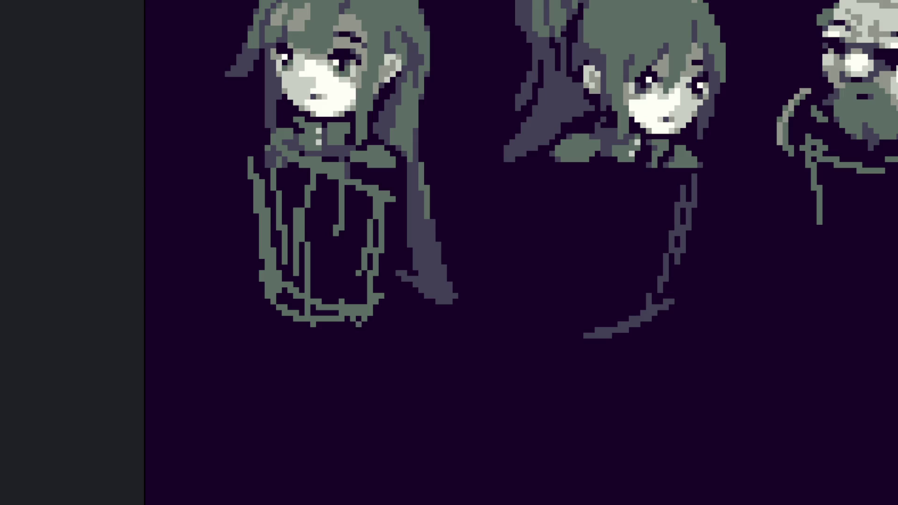
Step: Zoom in and paint the cloak's bottom hem gaps solid green
{"action": "scroll", "coordinate": [319, 352], "scroll_direction": "down", "scroll_amount": 2}
{"action": "scroll", "coordinate": [313, 284], "scroll_direction": "down", "scroll_amount": 1}
{"action": "scroll", "coordinate": [266, 241], "scroll_direction": "up", "scroll_amount": 2}
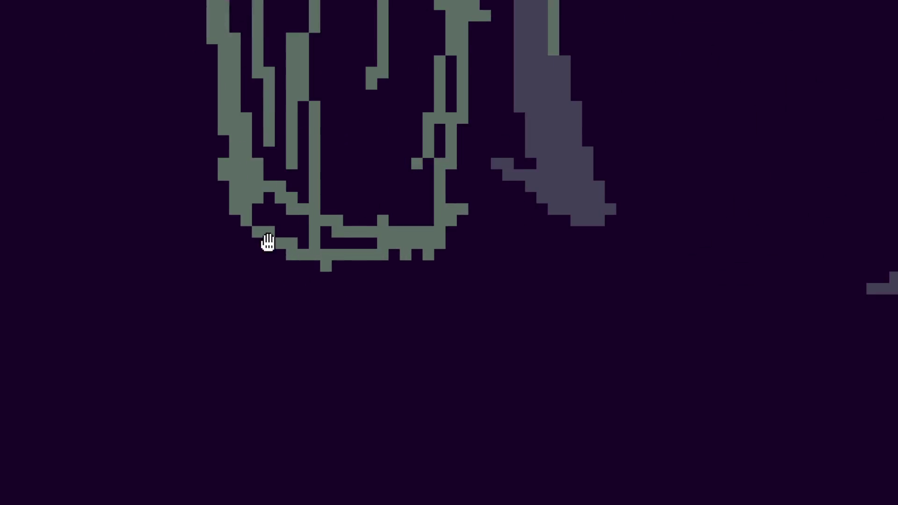
{"action": "scroll", "coordinate": [243, 220], "scroll_direction": "up", "scroll_amount": 2}
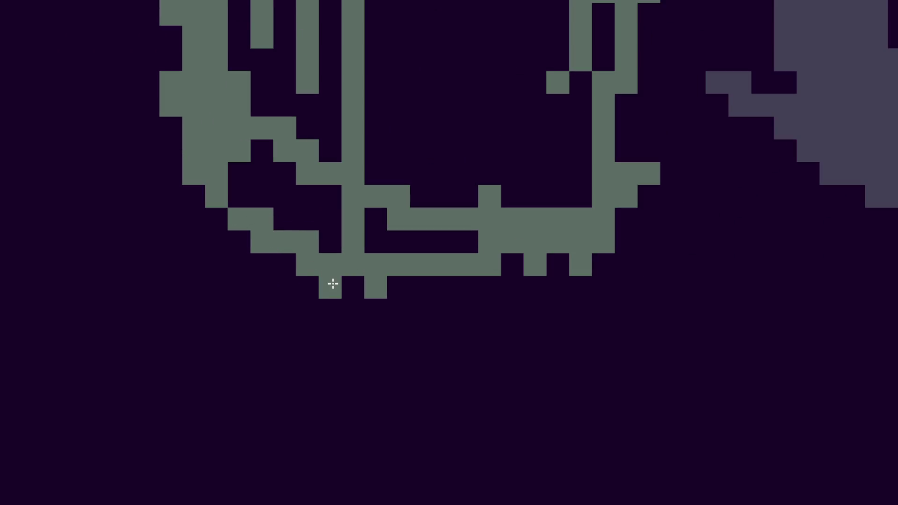
{"action": "mouse_move", "coordinate": [387, 290]}
{"action": "left_mouse_down"}
{"action": "mouse_move", "coordinate": [515, 288]}
{"action": "mouse_move", "coordinate": [551, 269]}
{"action": "mouse_move", "coordinate": [601, 269]}
{"action": "left_mouse_up"}
{"action": "scroll", "coordinate": [600, 269], "scroll_direction": "down", "scroll_amount": 5}
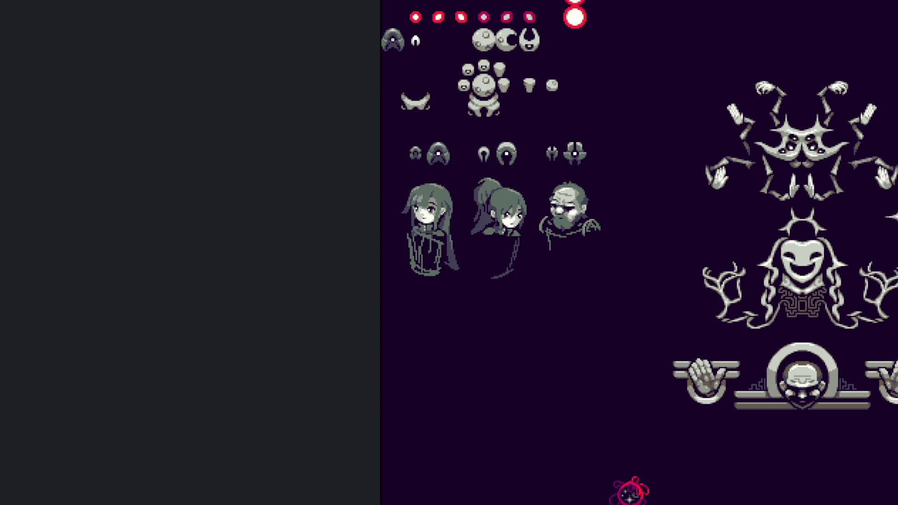
Step: Zoom out and recentre the character portraits in the view
{"action": "scroll", "coordinate": [435, 349], "scroll_direction": "up", "scroll_amount": 5}
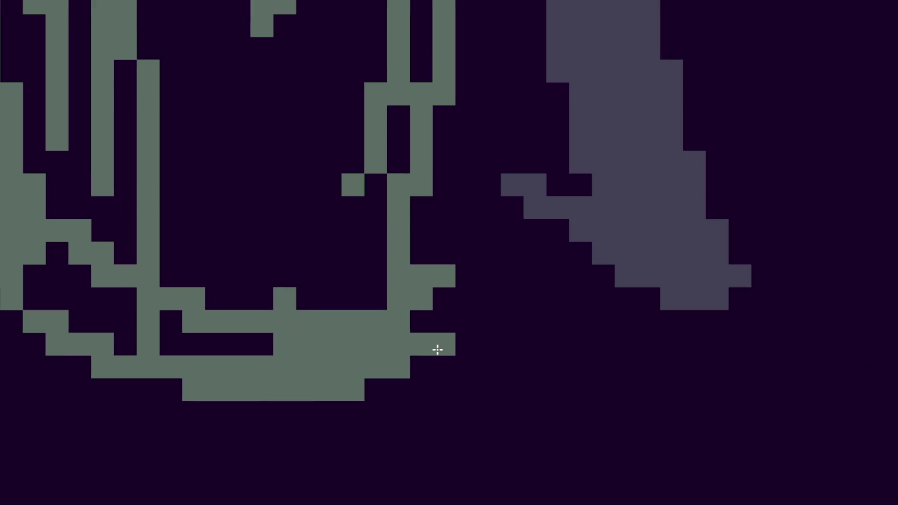
{"action": "scroll", "coordinate": [463, 324], "scroll_direction": "down", "scroll_amount": 5}
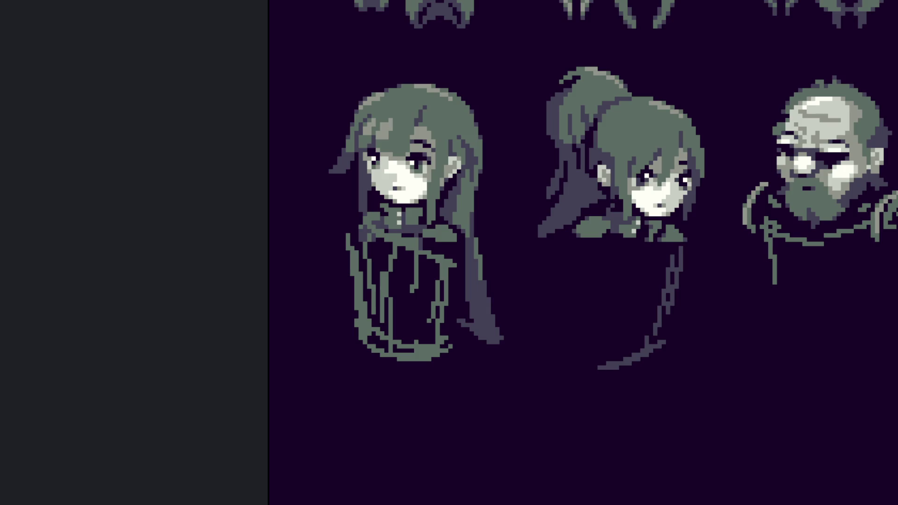
{"action": "scroll", "coordinate": [475, 278], "scroll_direction": "up", "scroll_amount": 3}
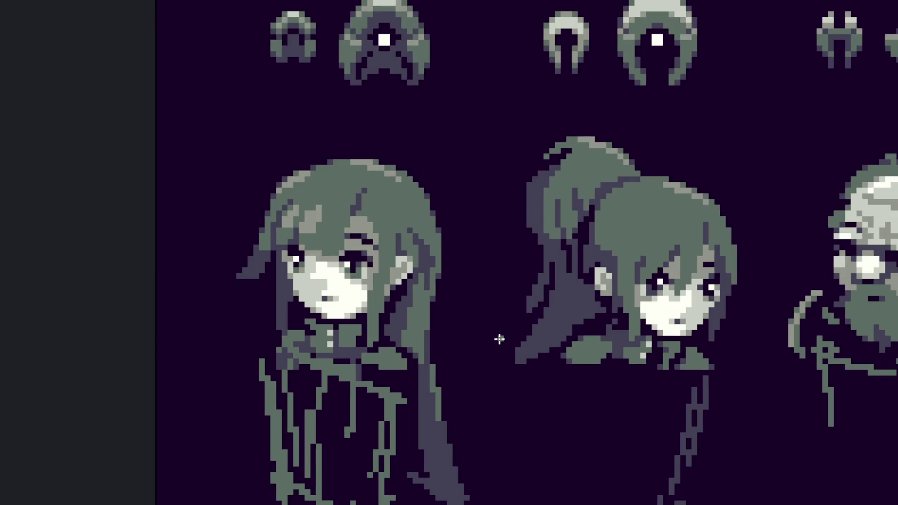
{"action": "scroll", "coordinate": [499, 338], "scroll_direction": "down", "scroll_amount": 3}
{"action": "left_click_drag", "start_coordinate": [498, 345], "coordinate": [490, 277]}
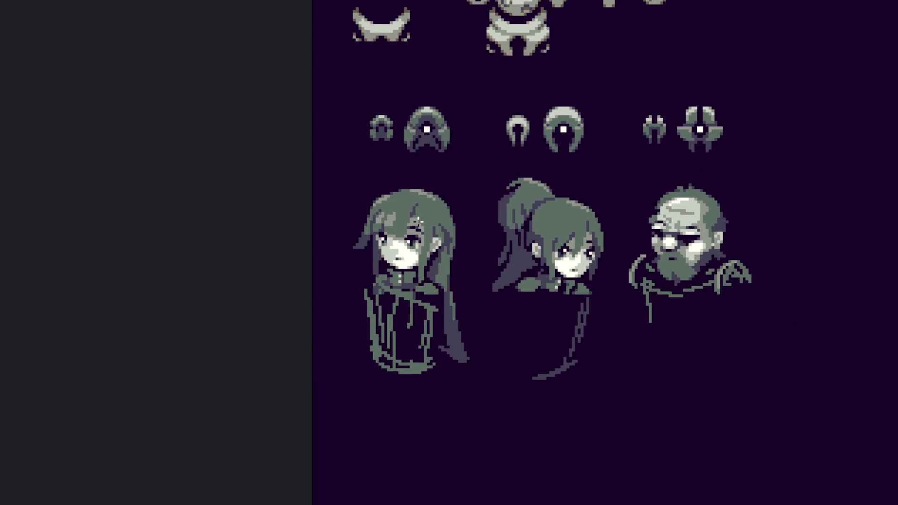
{"action": "scroll", "coordinate": [352, 190], "scroll_direction": "up", "scroll_amount": 2}
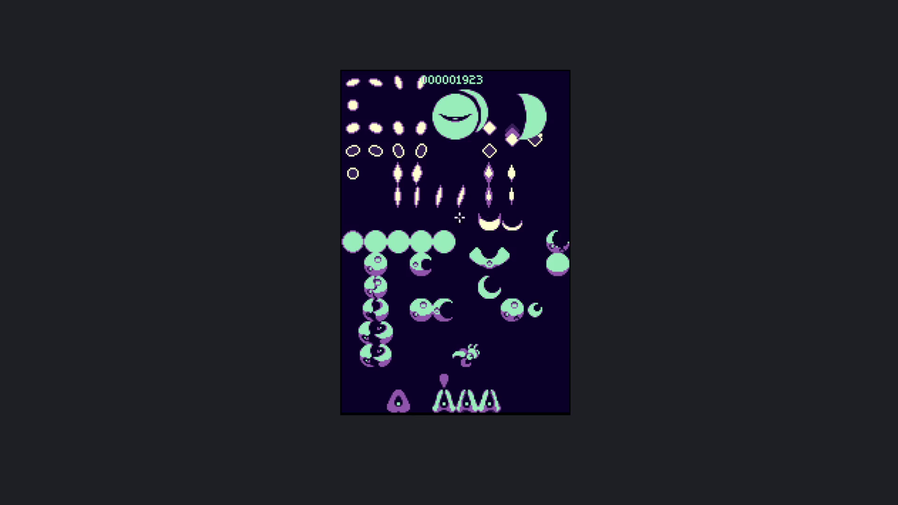
Step: Pan over the mint and purple sprite sheet from bottom to top, then select the green crescent
{"action": "scroll", "coordinate": [431, 153], "scroll_direction": "up", "scroll_amount": 5}
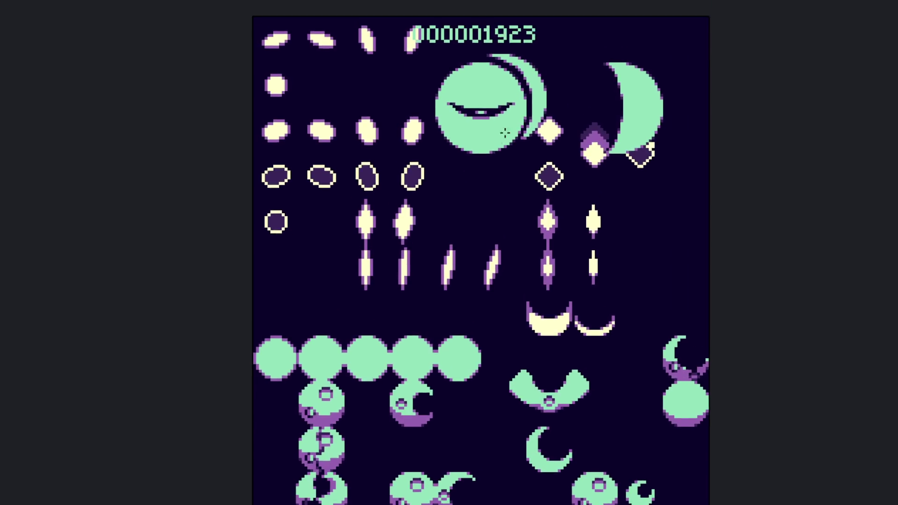
{"action": "scroll", "coordinate": [507, 150], "scroll_direction": "down", "scroll_amount": 1}
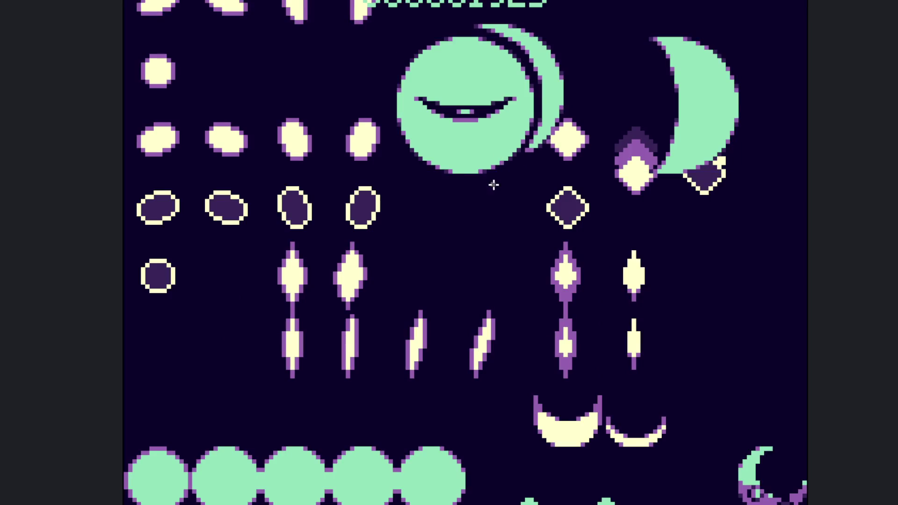
{"action": "scroll", "coordinate": [491, 234], "scroll_direction": "down", "scroll_amount": 1}
{"action": "left_click_drag", "start_coordinate": [490, 289], "coordinate": [536, 192]}
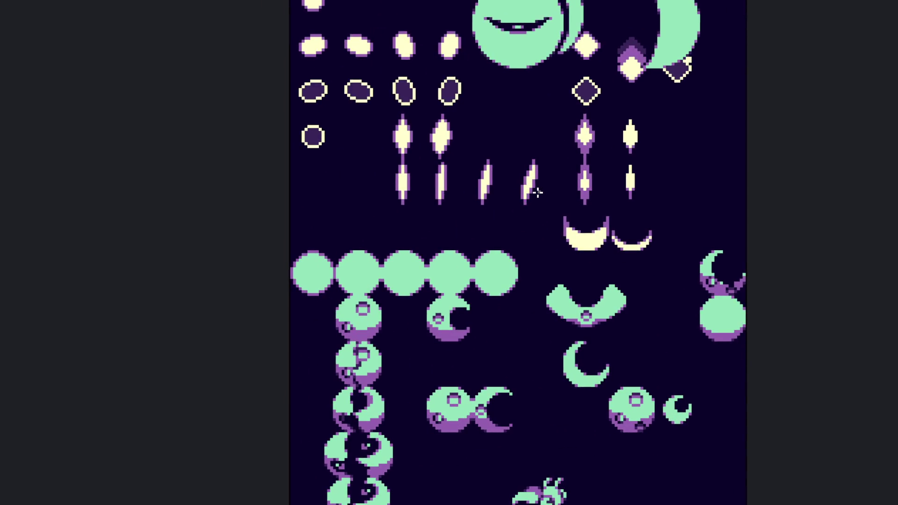
{"action": "scroll", "coordinate": [561, 281], "scroll_direction": "down", "scroll_amount": 1}
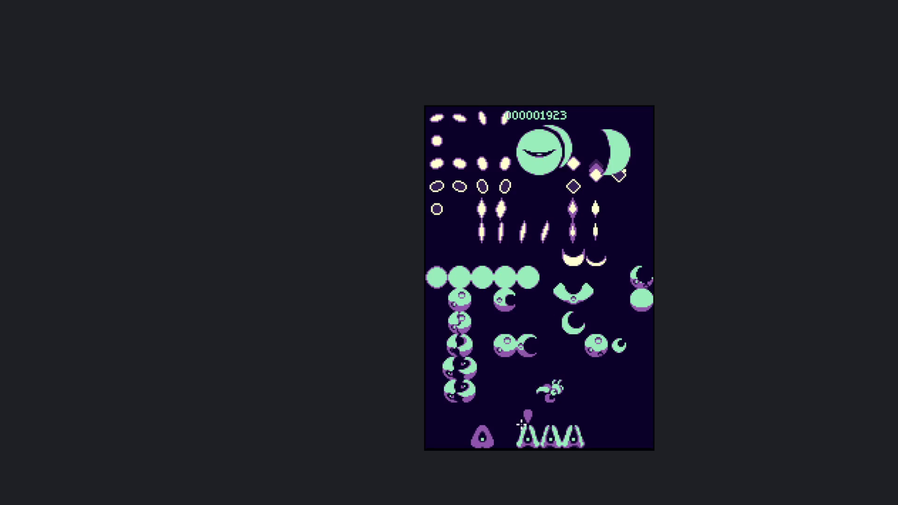
{"action": "scroll", "coordinate": [522, 430], "scroll_direction": "up", "scroll_amount": 1}
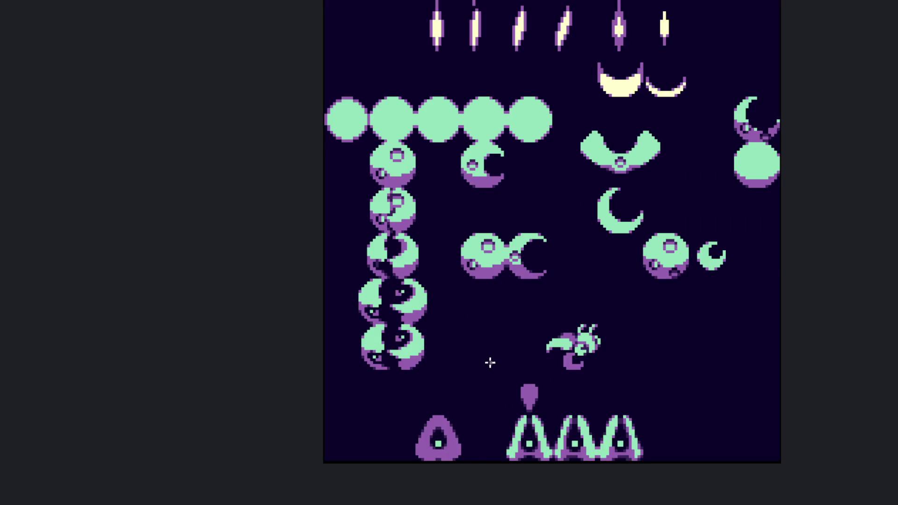
{"action": "left_click_drag", "start_coordinate": [489, 363], "coordinate": [522, 364]}
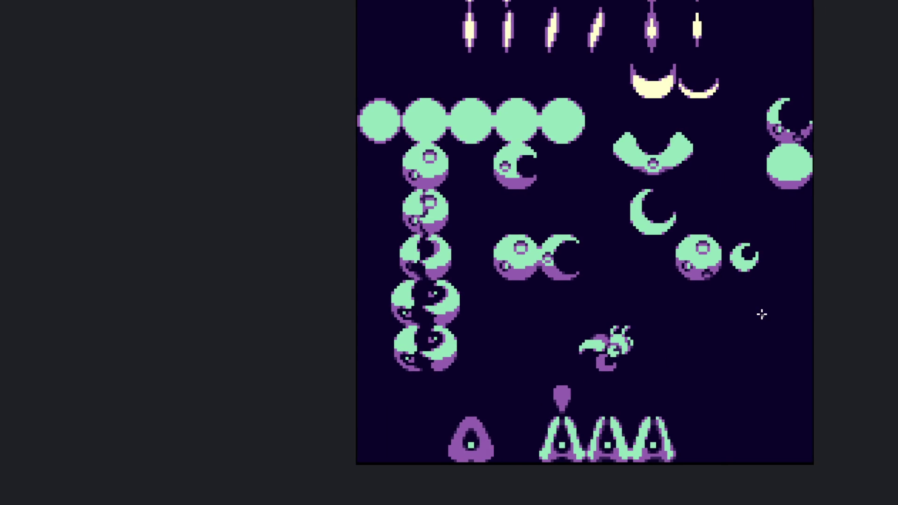
{"action": "scroll", "coordinate": [539, 206], "scroll_direction": "up", "scroll_amount": 1}
{"action": "left_click_drag", "start_coordinate": [531, 236], "coordinate": [480, 453]}
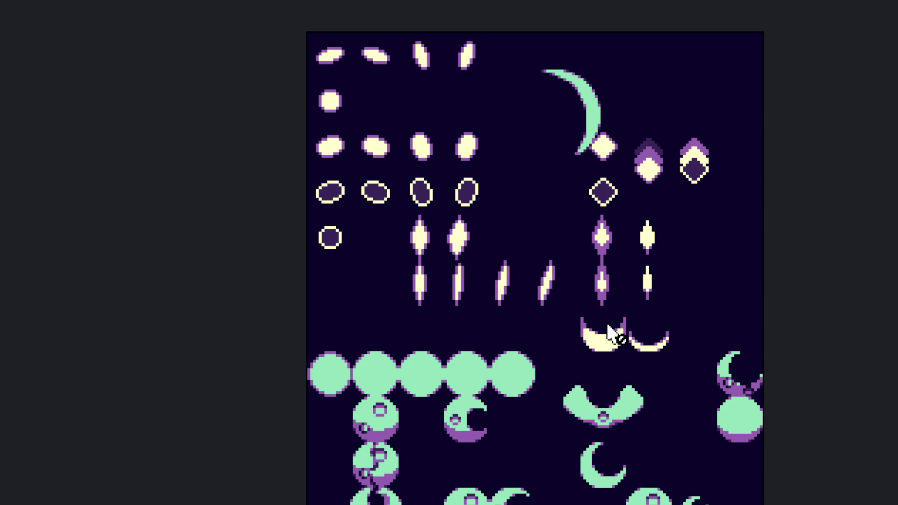
{"action": "scroll", "coordinate": [611, 124], "scroll_direction": "up", "scroll_amount": 3}
{"action": "left_click", "coordinate": [584, 111]}
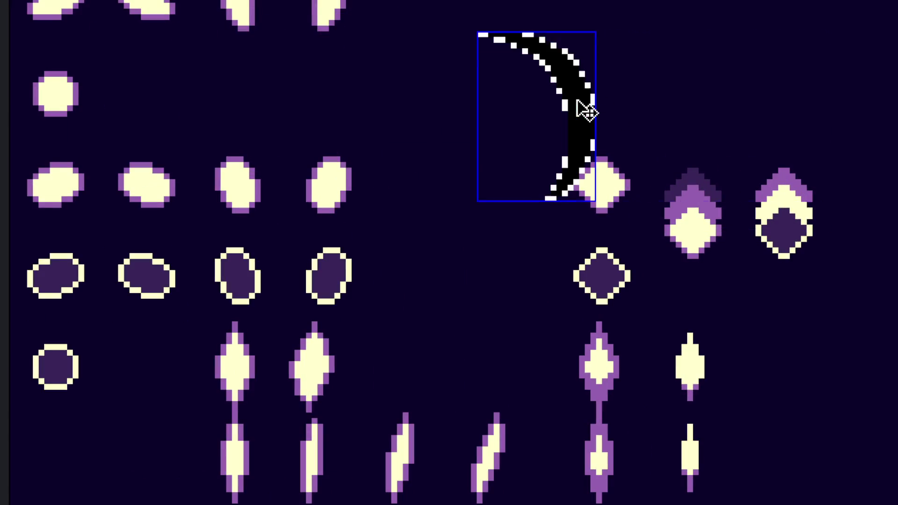
{"action": "scroll", "coordinate": [584, 111], "scroll_direction": "down", "scroll_amount": 5}
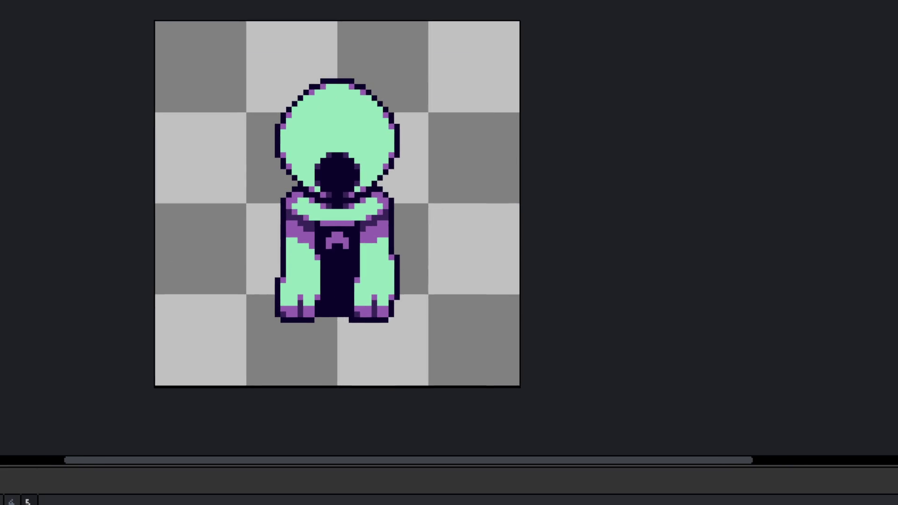
Step: Pan and zoom around the green hooded figure sprite
{"action": "left_click_drag", "start_coordinate": [252, 377], "coordinate": [330, 359]}
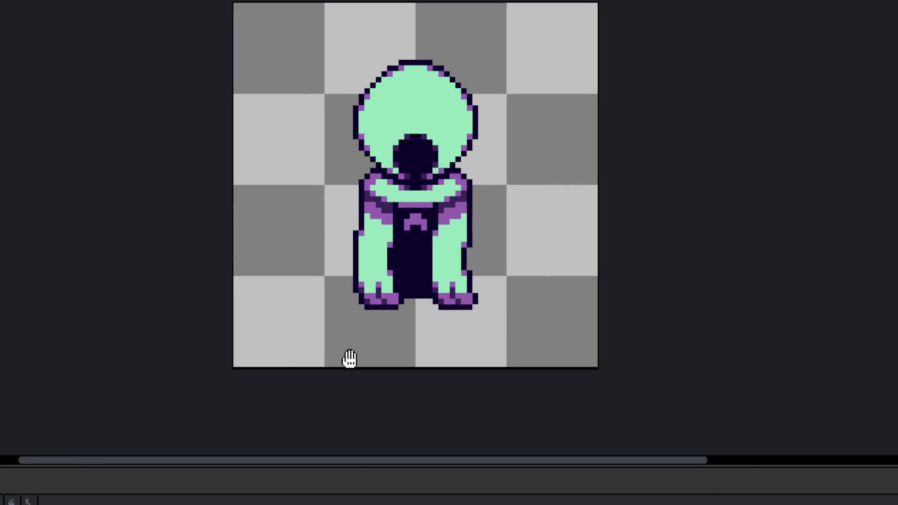
{"action": "scroll", "coordinate": [420, 355], "scroll_direction": "down", "scroll_amount": 3}
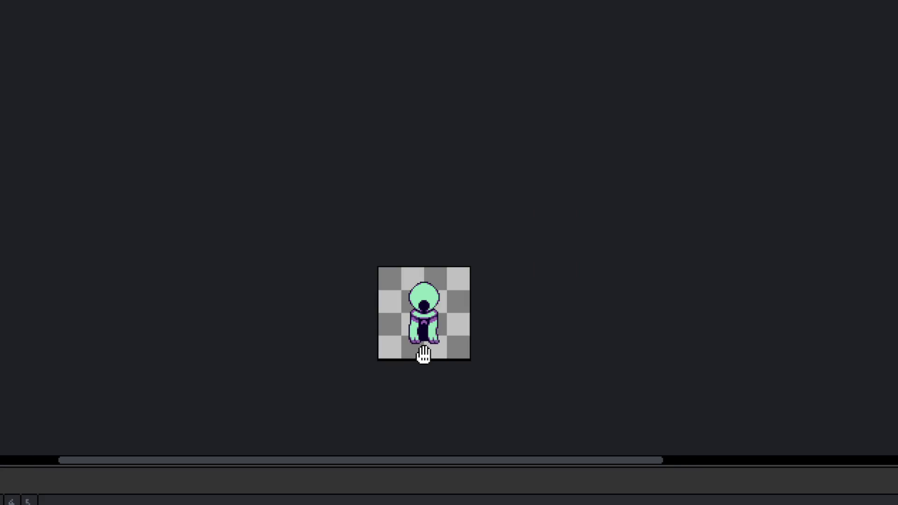
{"action": "scroll", "coordinate": [423, 352], "scroll_direction": "up", "scroll_amount": 4}
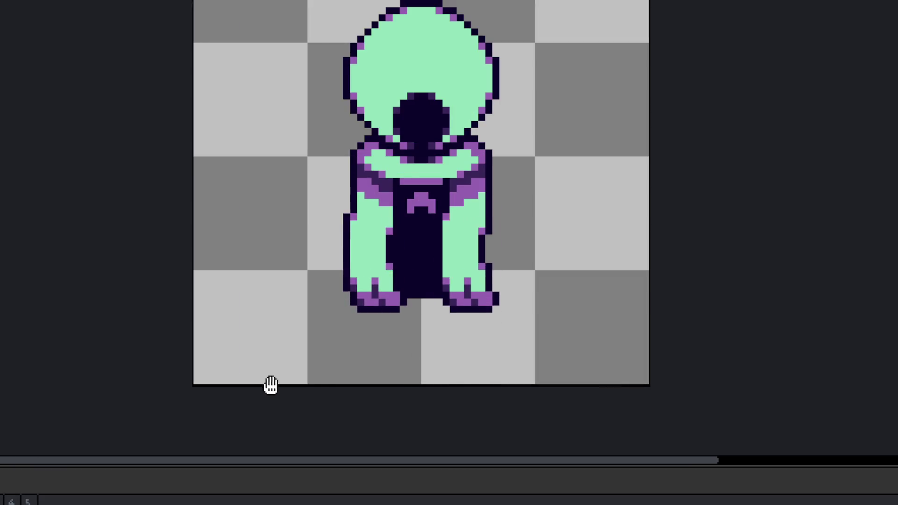
{"action": "scroll", "coordinate": [419, 367], "scroll_direction": "down", "scroll_amount": 3}
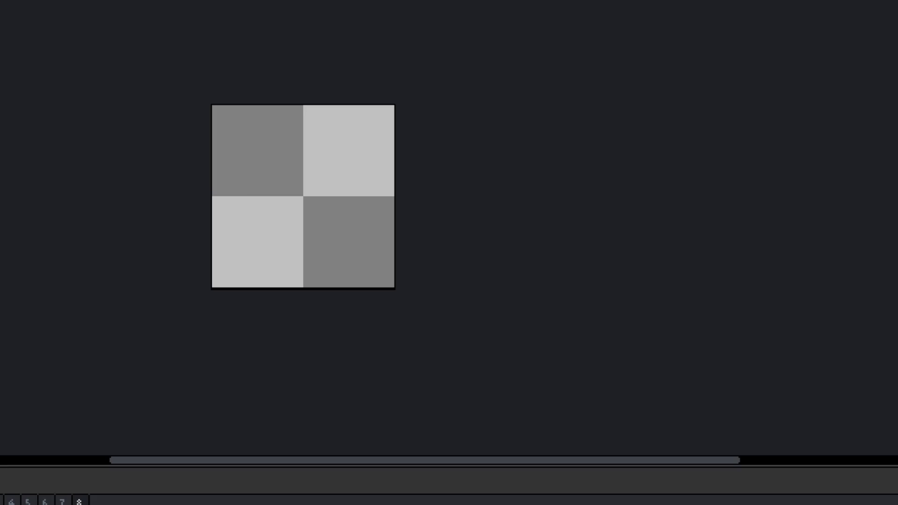
Step: Draw a mint-green circle on the blank canvas
{"action": "left_click_drag", "start_coordinate": [337, 216], "coordinate": [338, 220]}
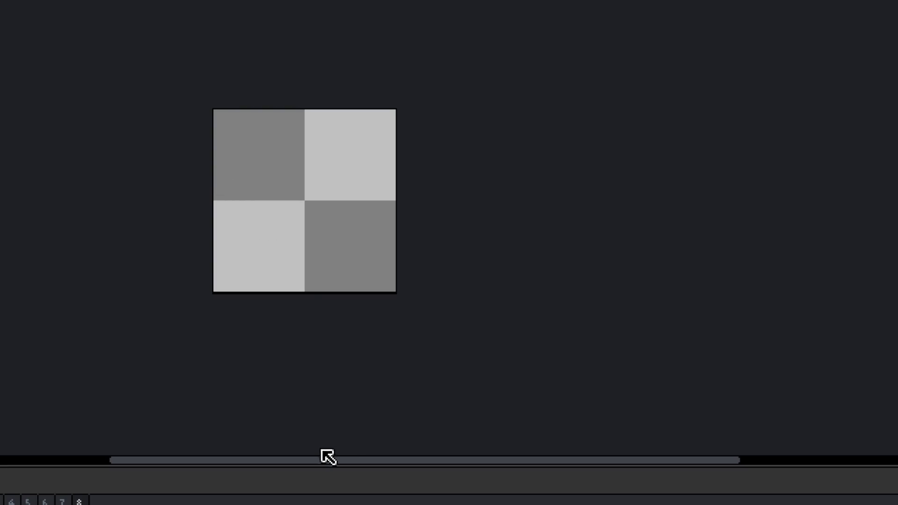
{"action": "scroll", "coordinate": [374, 212], "scroll_direction": "down", "scroll_amount": 4}
{"action": "scroll", "coordinate": [361, 190], "scroll_direction": "up", "scroll_amount": 6}
{"action": "left_click_drag", "start_coordinate": [361, 190], "coordinate": [350, 154]}
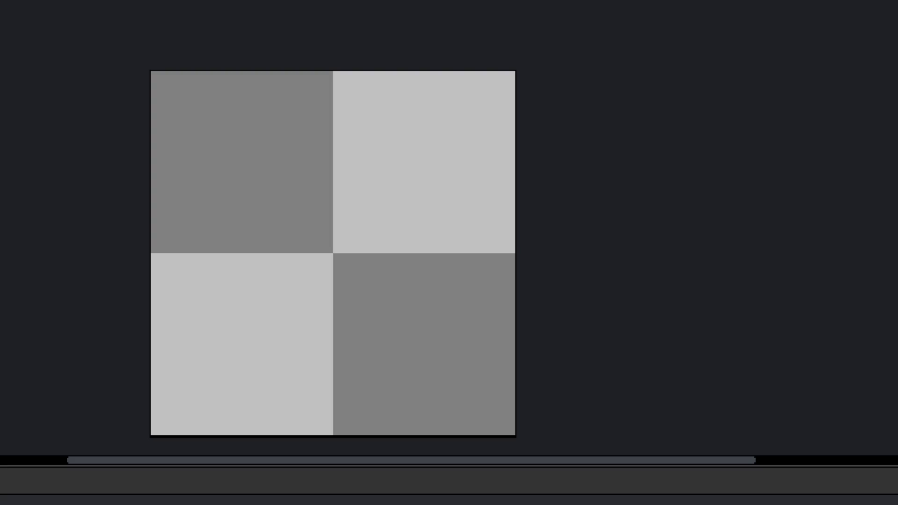
{"action": "mouse_move", "coordinate": [316, 255]}
{"action": "left_mouse_down"}
{"action": "mouse_move", "coordinate": [326, 250]}
{"action": "mouse_move", "coordinate": [344, 263]}
{"action": "mouse_move", "coordinate": [353, 243]}
{"action": "mouse_move", "coordinate": [259, 237]}
{"action": "left_mouse_up"}
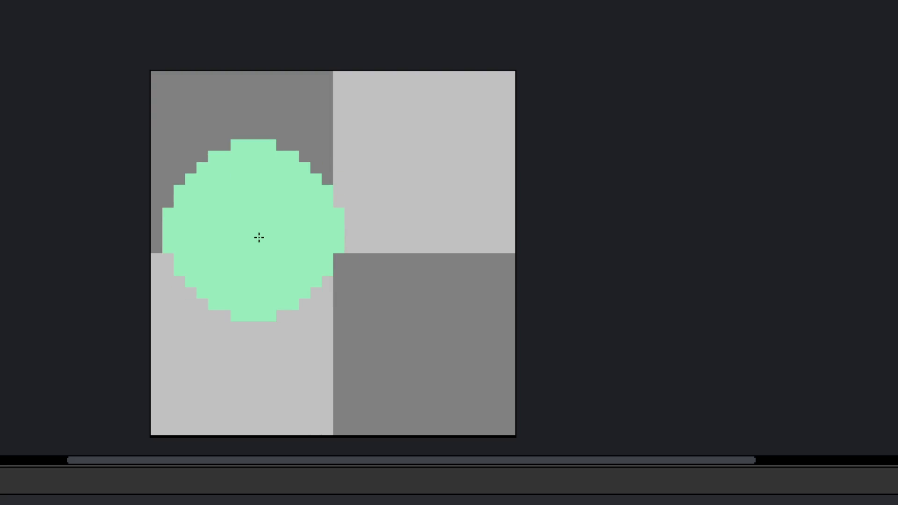
Step: Move the circle toward the canvas centre and undo the stray painted stroke
{"action": "left_click_drag", "start_coordinate": [259, 237], "coordinate": [259, 237]}
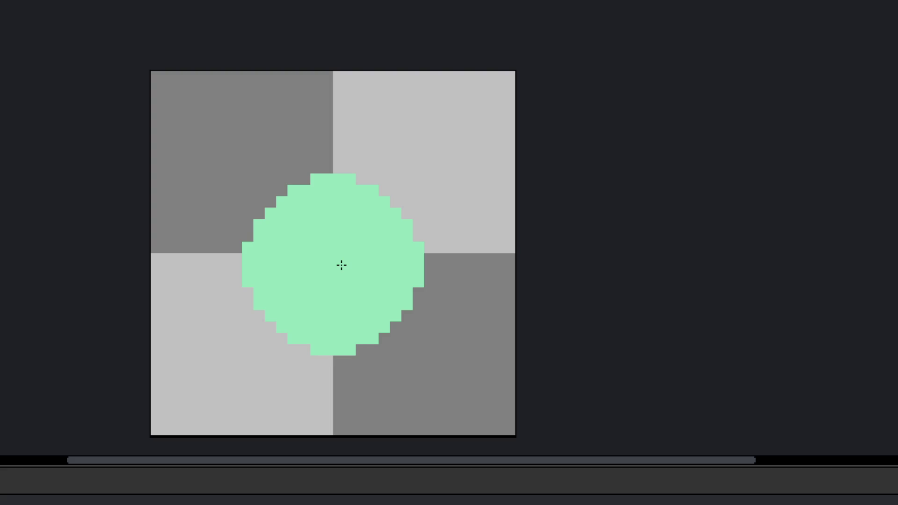
{"action": "mouse_move", "coordinate": [341, 255]}
{"action": "left_mouse_down"}
{"action": "mouse_move", "coordinate": [302, 281]}
{"action": "mouse_move", "coordinate": [307, 289]}
{"action": "left_mouse_up"}
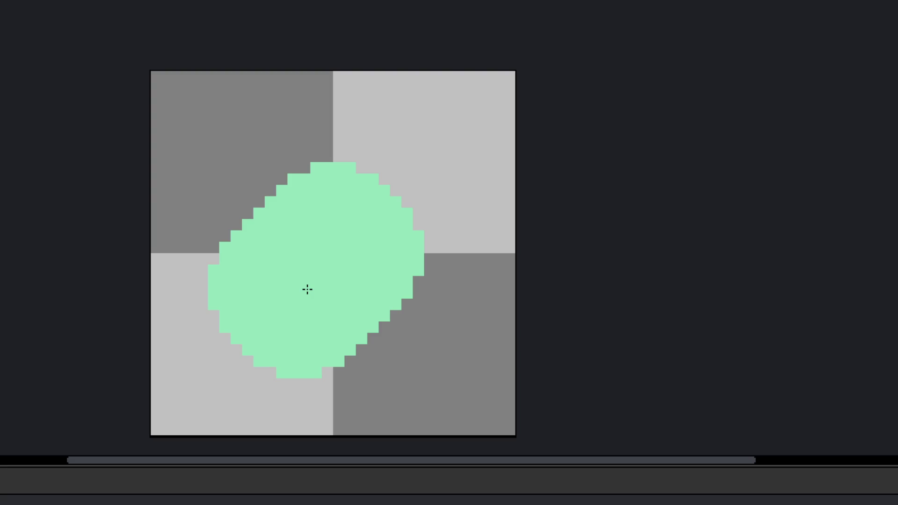
{"action": "key", "text": "ctrl+z"}
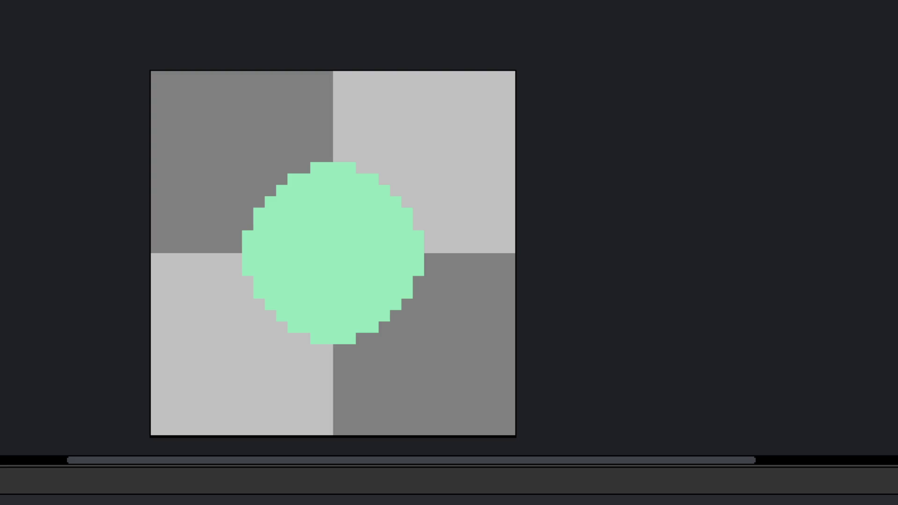
{"action": "scroll", "coordinate": [405, 248], "scroll_direction": "up", "scroll_amount": 2}
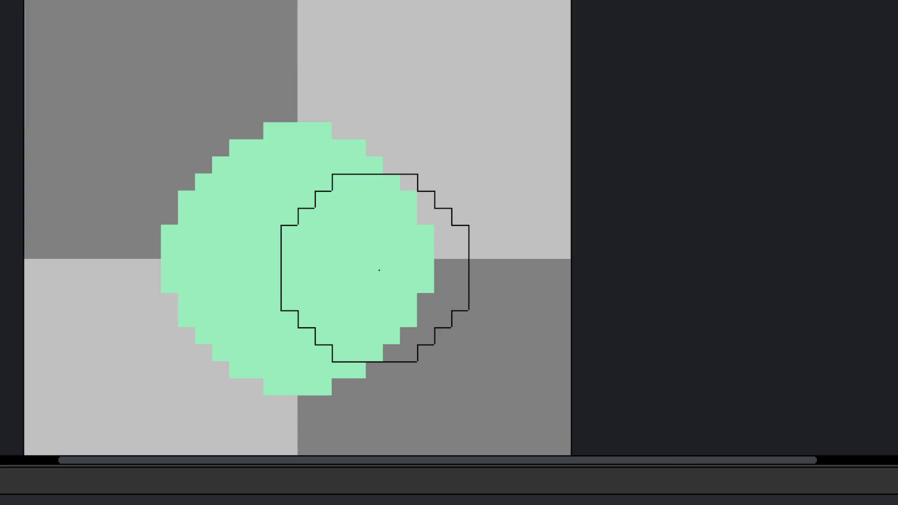
Step: Erase the circle's right side with a large round eraser to cut a crescent
{"action": "left_click", "coordinate": [333, 261]}
{"action": "scroll", "coordinate": [414, 294], "scroll_direction": "down", "scroll_amount": 3}
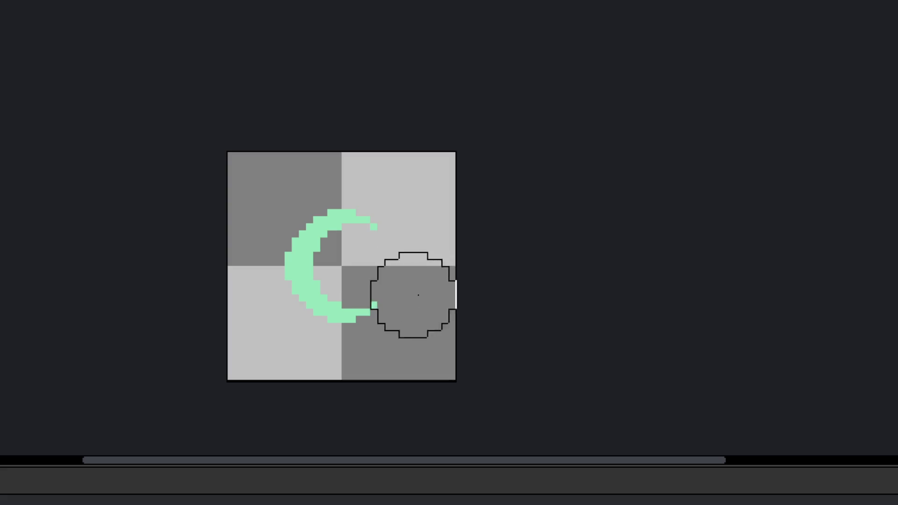
{"action": "key", "text": "ctrl+z"}
{"action": "key", "text": "ctrl+y"}
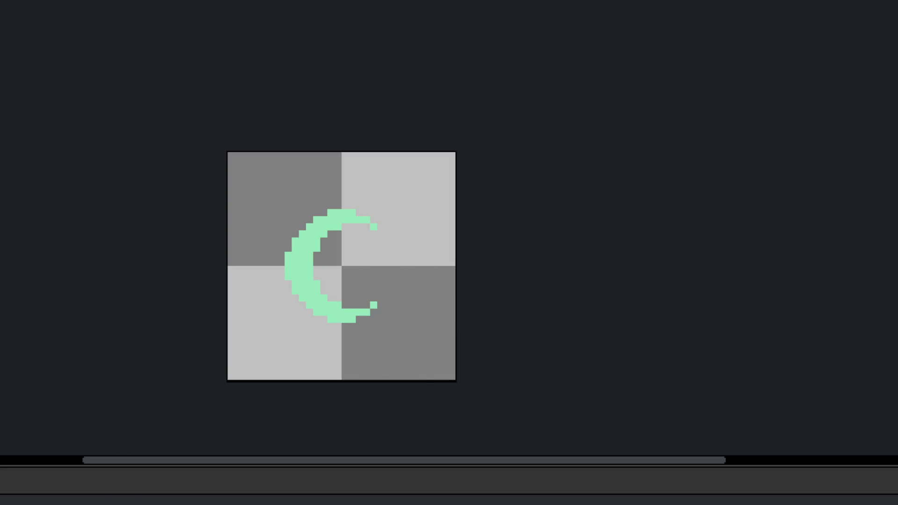
{"action": "scroll", "coordinate": [355, 280], "scroll_direction": "up", "scroll_amount": 3}
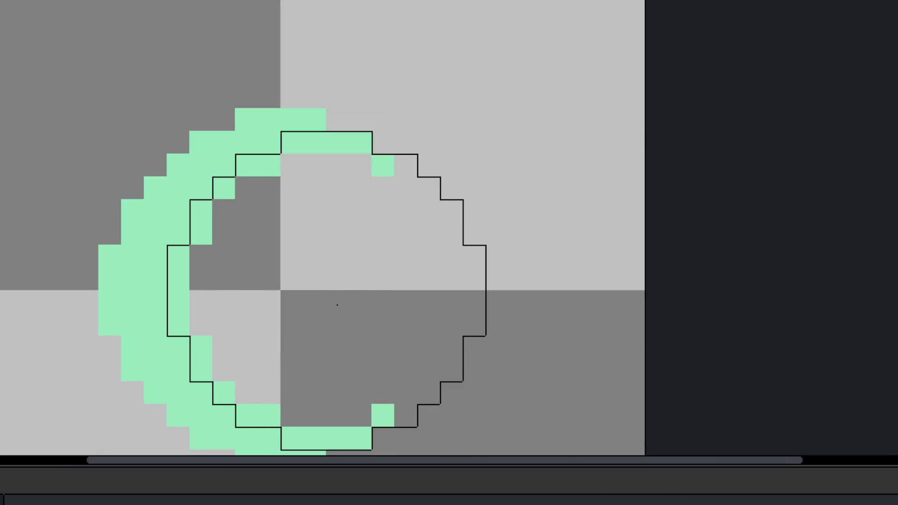
Step: Thin the crescent's inner curve and erase its top and bottom tips
{"action": "left_click", "coordinate": [337, 305]}
{"action": "scroll", "coordinate": [461, 303], "scroll_direction": "down", "scroll_amount": 3}
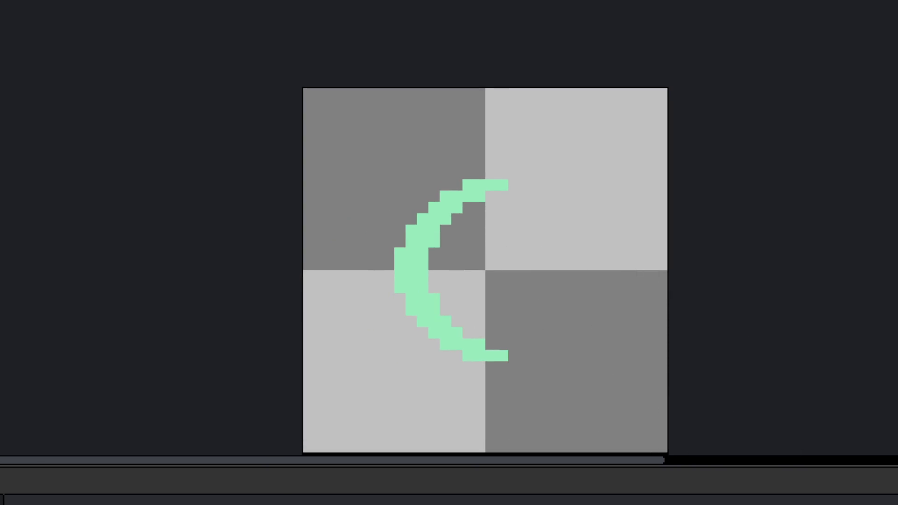
{"action": "scroll", "coordinate": [517, 301], "scroll_direction": "up", "scroll_amount": 2}
{"action": "left_click", "coordinate": [475, 250]}
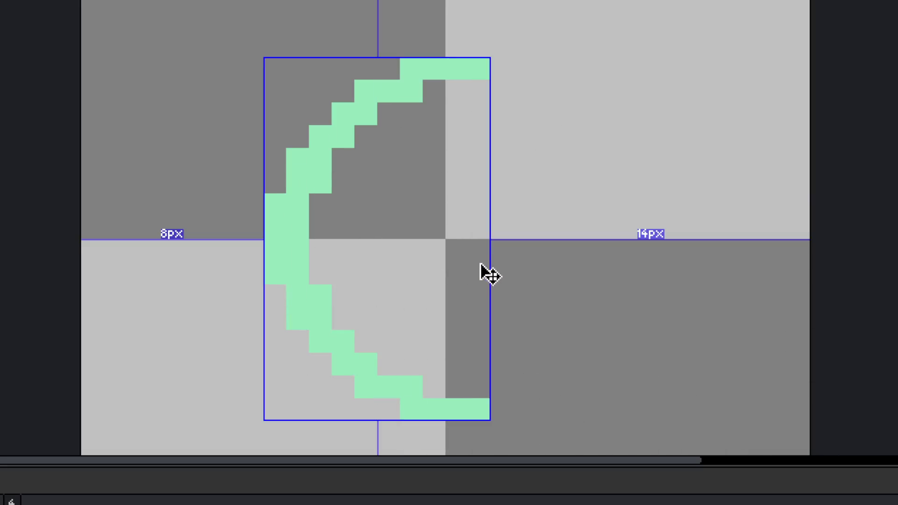
{"action": "key", "text": "ctrl"}
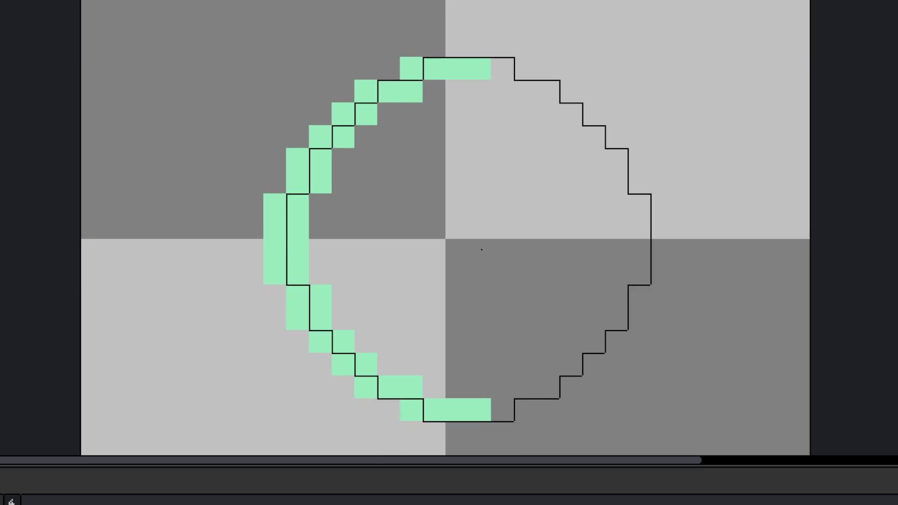
{"action": "left_click", "coordinate": [481, 250]}
{"action": "mouse_move", "coordinate": [387, 69]}
{"action": "left_mouse_down"}
{"action": "mouse_move", "coordinate": [427, 87]}
{"action": "mouse_move", "coordinate": [364, 90]}
{"action": "mouse_move", "coordinate": [342, 136]}
{"action": "left_mouse_up"}
{"action": "key", "text": "ctrl+z"}
{"action": "mouse_move", "coordinate": [366, 342]}
{"action": "left_mouse_down"}
{"action": "mouse_move", "coordinate": [364, 387]}
{"action": "mouse_move", "coordinate": [411, 408]}
{"action": "left_mouse_up"}
{"action": "scroll", "coordinate": [361, 294], "scroll_direction": "down", "scroll_amount": 5}
Step: Compare the thin crescent against the fuller version with undo/redo and keep the thin crescent
{"action": "scroll", "coordinate": [361, 294], "scroll_direction": "down", "scroll_amount": 2}
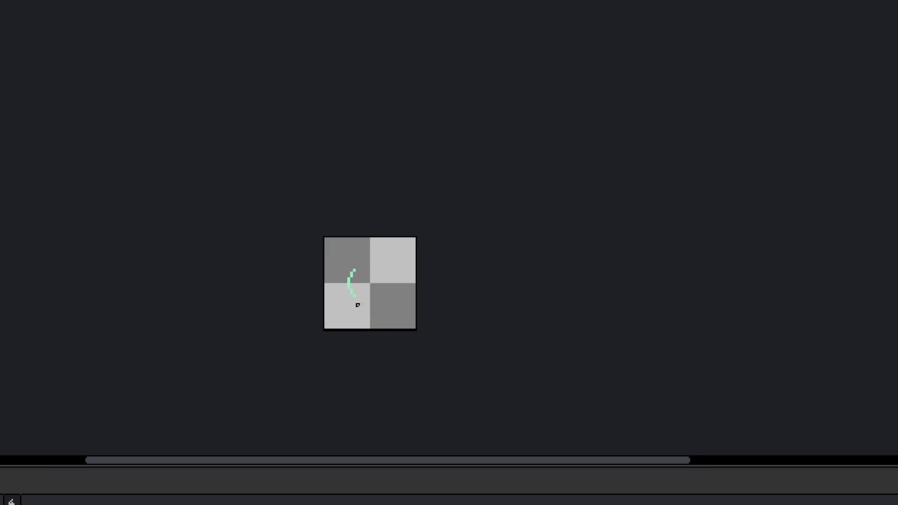
{"action": "key", "text": "ctrl+z"}
{"action": "key", "text": "ctrl+y"}
{"action": "key", "text": "ctrl+z"}
{"action": "key", "text": "ctrl+y"}
{"action": "key", "text": "ctrl+z"}
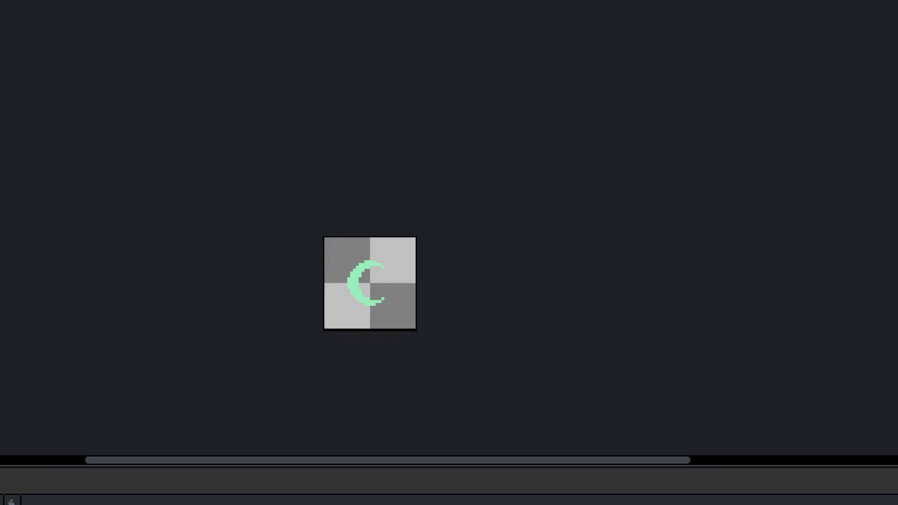
{"action": "key", "text": "ctrl+y"}
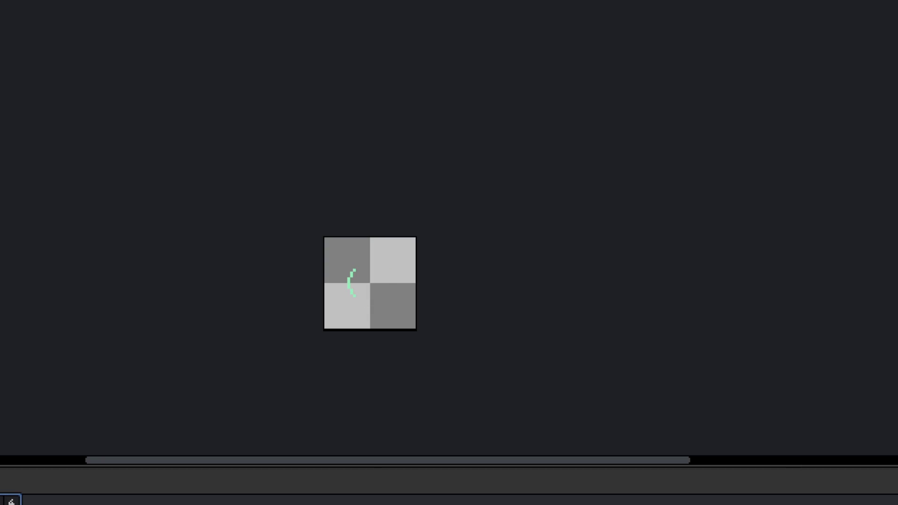
Step: Add a new blank frame 5 with Alt+N
{"action": "left_click_drag", "start_coordinate": [269, 254], "coordinate": [269, 225]}
{"action": "key", "text": "alt+n"}
{"action": "key", "text": "Delete"}
{"action": "scroll", "coordinate": [353, 286], "scroll_direction": "left", "scroll_amount": 3}
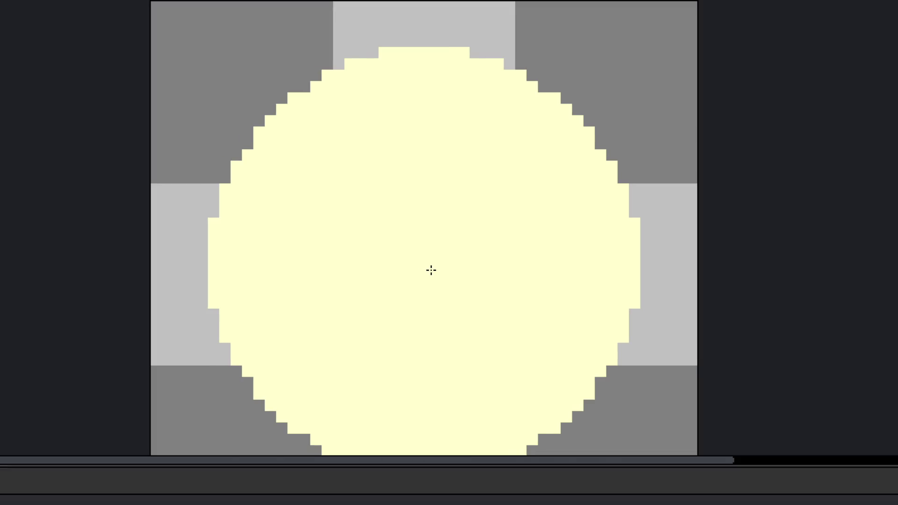
Step: Paint-bucket the pale yellow circle dark navy, then refill it mint green
{"action": "scroll", "coordinate": [431, 270], "scroll_direction": "down", "scroll_amount": 4}
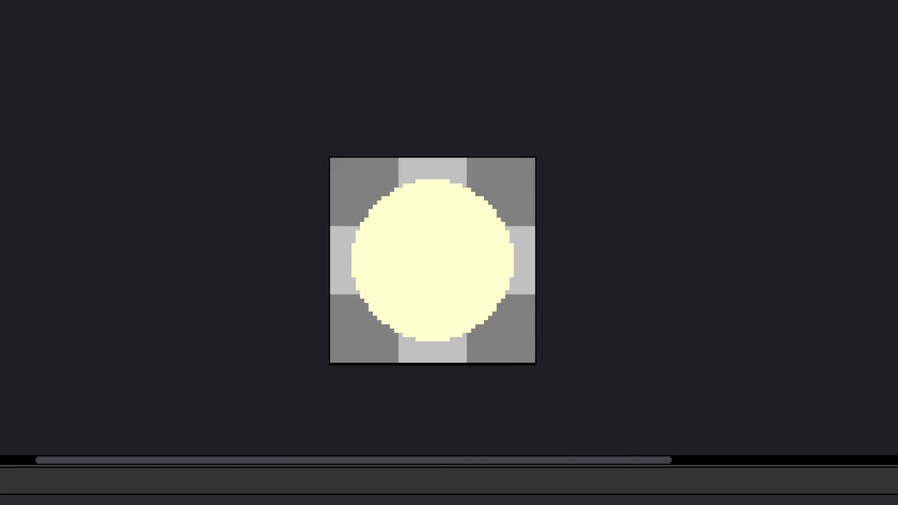
{"action": "left_click", "coordinate": [477, 273]}
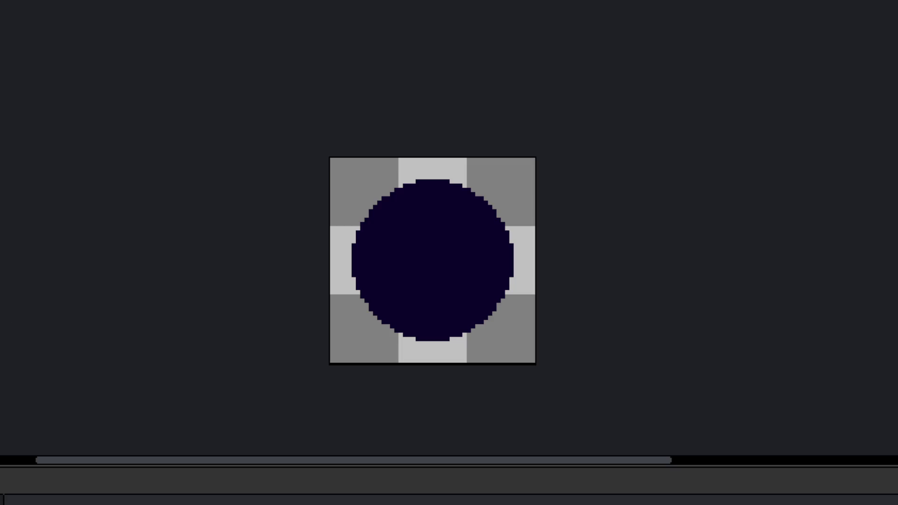
{"action": "left_click", "coordinate": [489, 256]}
{"action": "scroll", "coordinate": [468, 262], "scroll_direction": "up", "scroll_amount": 1}
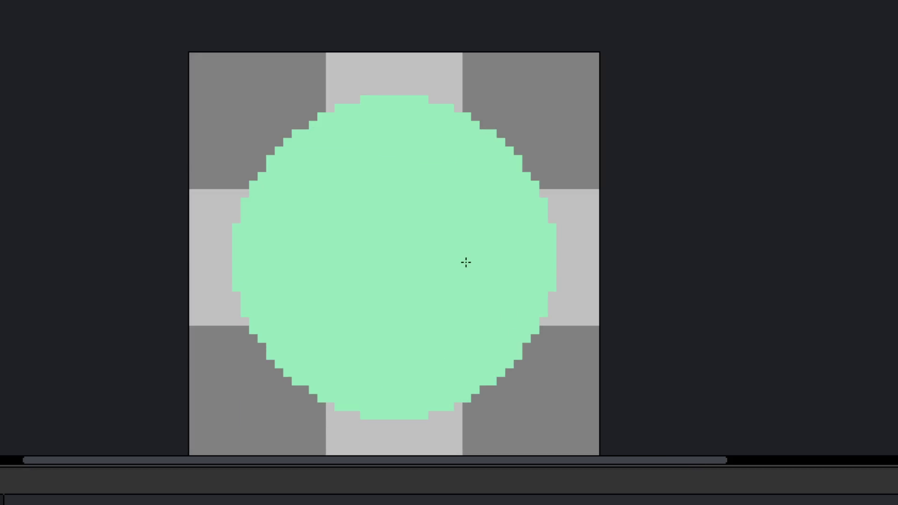
{"action": "scroll", "coordinate": [310, 209], "scroll_direction": "up", "scroll_amount": 2}
{"action": "scroll", "coordinate": [338, 247], "scroll_direction": "up", "scroll_amount": 1}
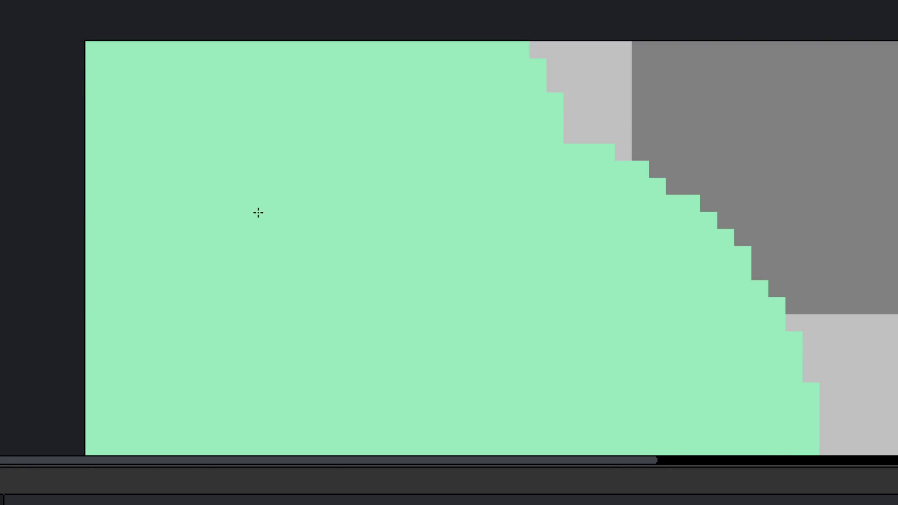
{"action": "scroll", "coordinate": [312, 255], "scroll_direction": "down", "scroll_amount": 2}
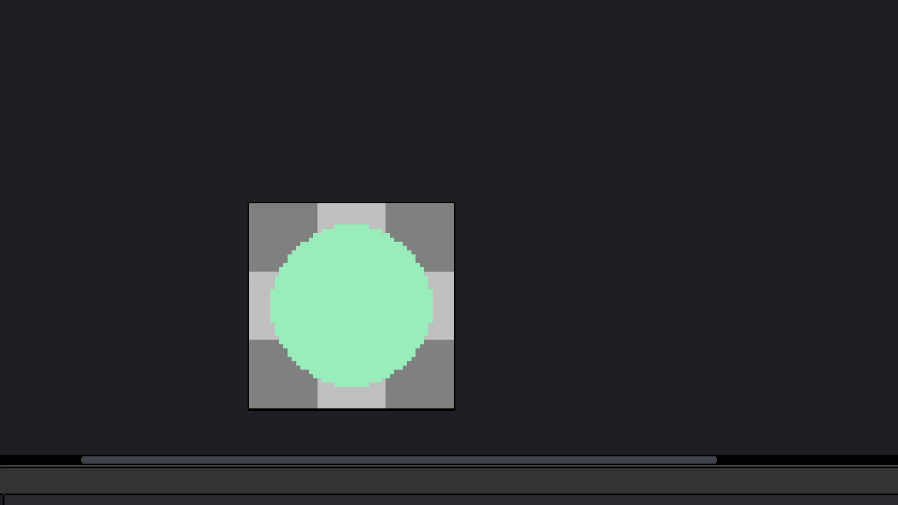
Step: Stamp a round green dab at the blob's lower right
{"action": "scroll", "coordinate": [449, 263], "scroll_direction": "up", "scroll_amount": 5}
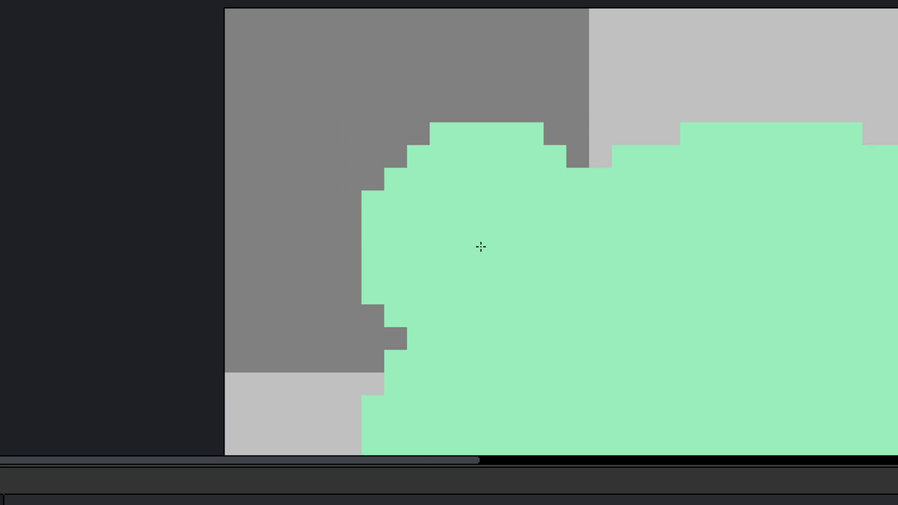
{"action": "scroll", "coordinate": [617, 296], "scroll_direction": "down", "scroll_amount": 5}
{"action": "scroll", "coordinate": [591, 270], "scroll_direction": "up", "scroll_amount": 1}
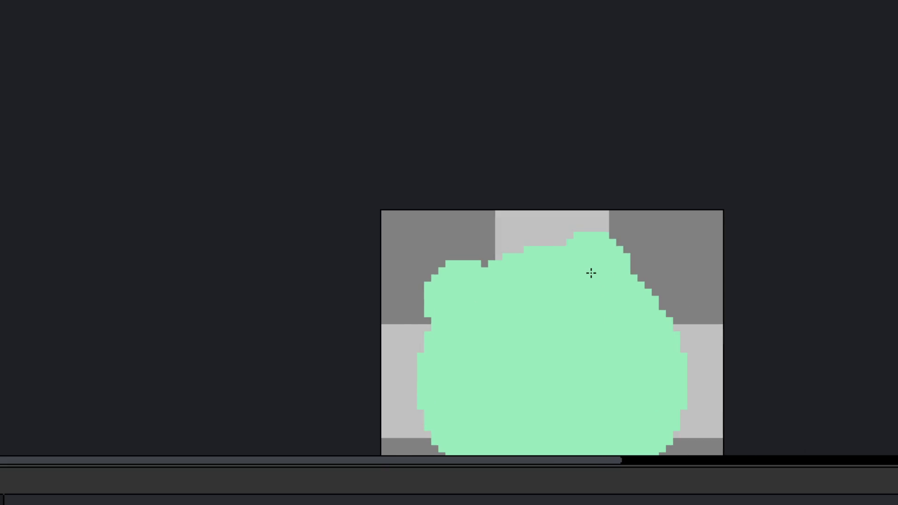
{"action": "scroll", "coordinate": [603, 270], "scroll_direction": "down", "scroll_amount": 2}
{"action": "scroll", "coordinate": [602, 279], "scroll_direction": "down", "scroll_amount": 1}
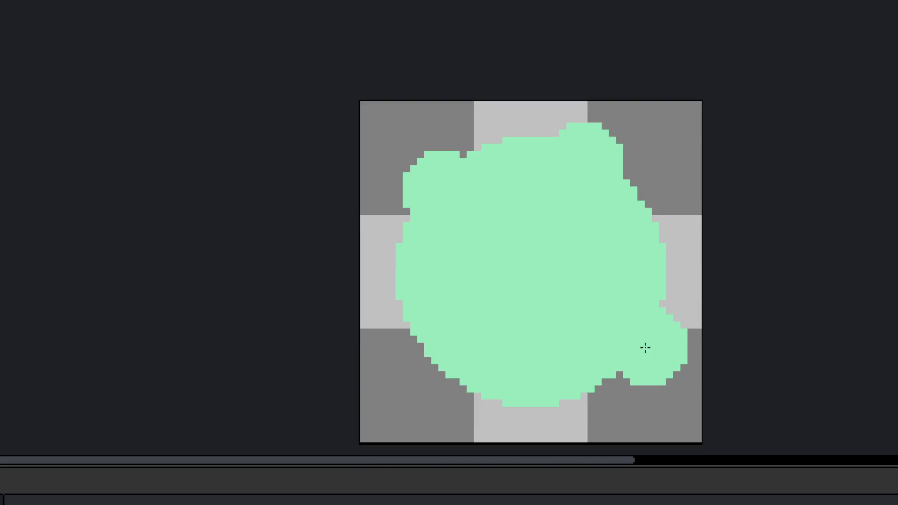
{"action": "left_click", "coordinate": [621, 366]}
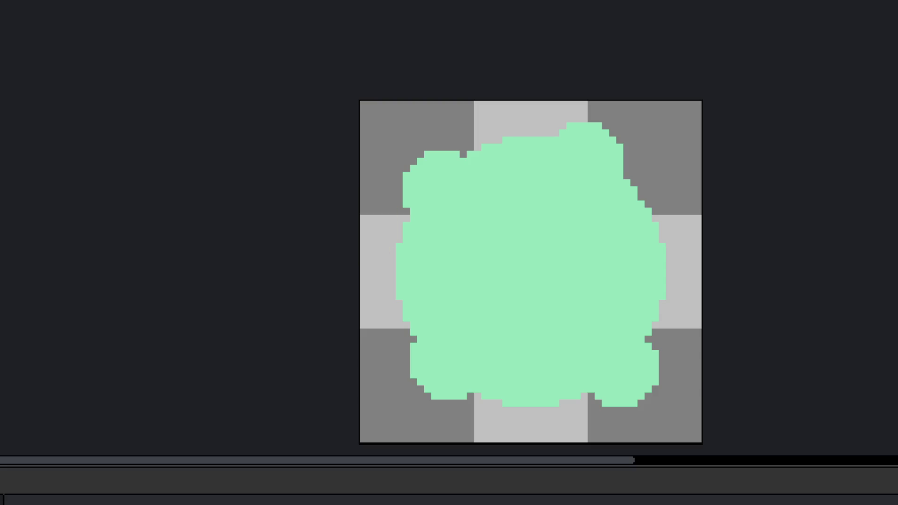
Step: Erase stray pixels along the green blob's top-right edge
{"action": "left_click_drag", "start_coordinate": [562, 250], "coordinate": [523, 250]}
{"action": "scroll", "coordinate": [527, 273], "scroll_direction": "up", "scroll_amount": 1}
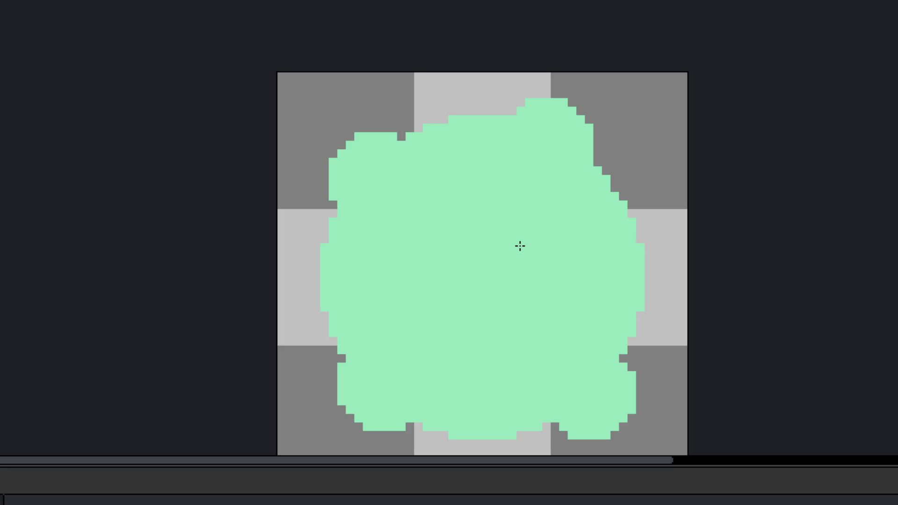
{"action": "mouse_move", "coordinate": [520, 246]}
{"action": "left_mouse_down"}
{"action": "mouse_move", "coordinate": [410, 226]}
{"action": "mouse_move", "coordinate": [383, 185]}
{"action": "left_mouse_up"}
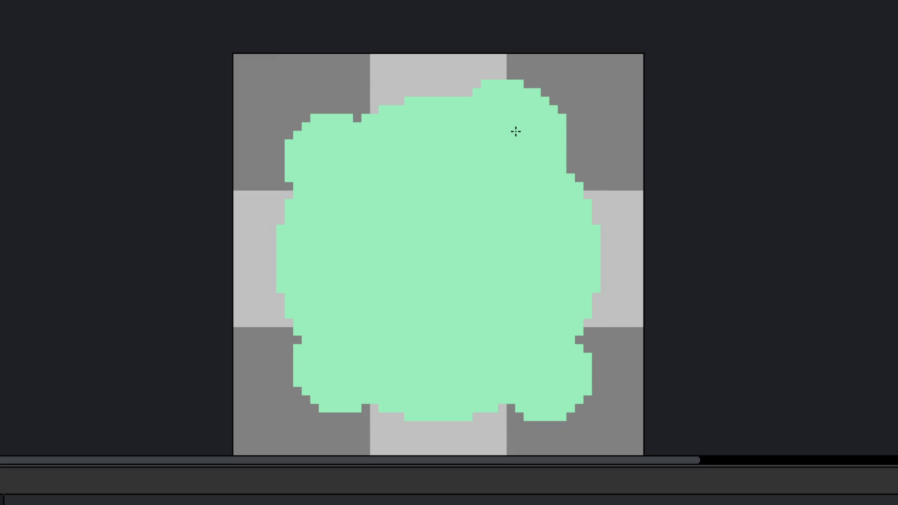
{"action": "left_click_drag", "start_coordinate": [561, 160], "coordinate": [542, 107]}
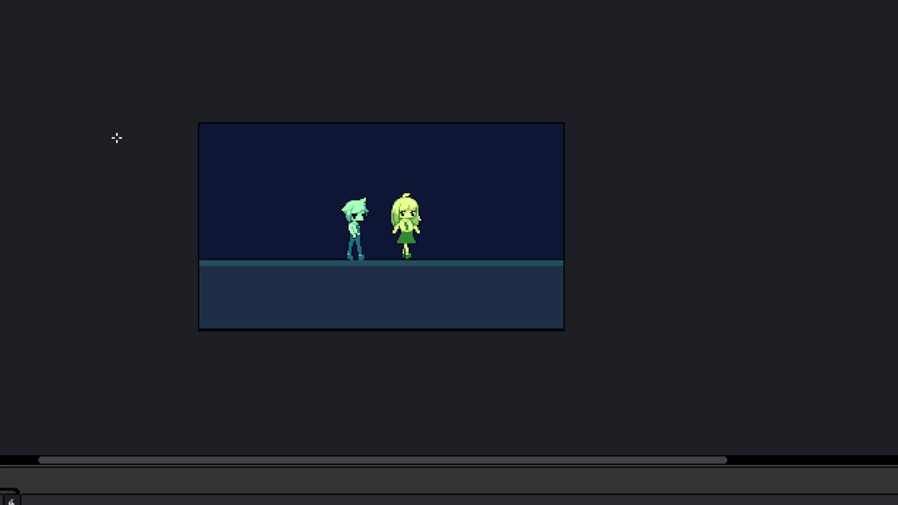
Step: Compare the night scene with the boy's Walk sprite, then make its navy background layer visible
{"action": "scroll", "coordinate": [195, 224], "scroll_direction": "up", "scroll_amount": 3}
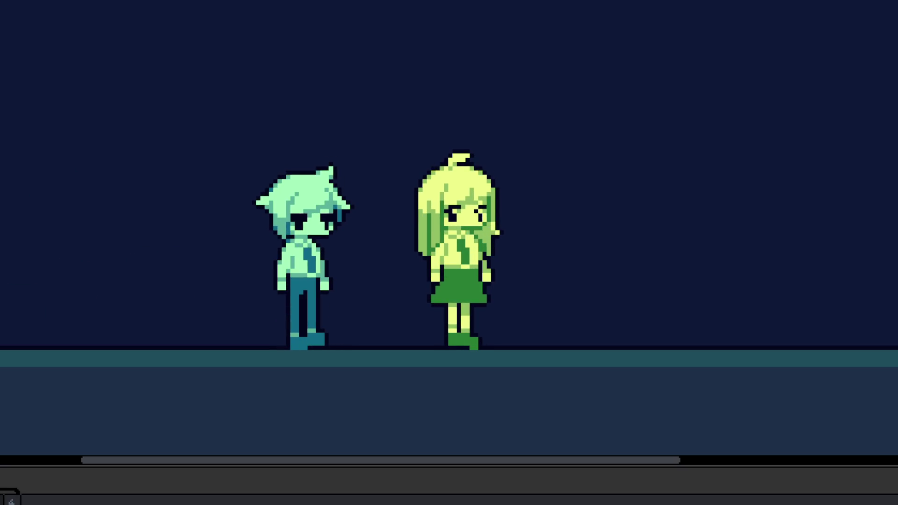
{"action": "key", "text": "ctrl+Tab"}
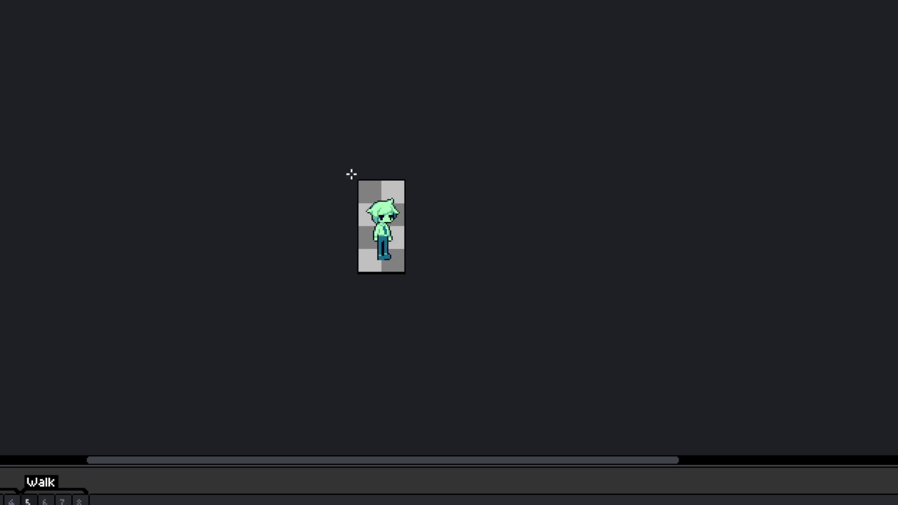
{"action": "scroll", "coordinate": [403, 233], "scroll_direction": "up", "scroll_amount": 5}
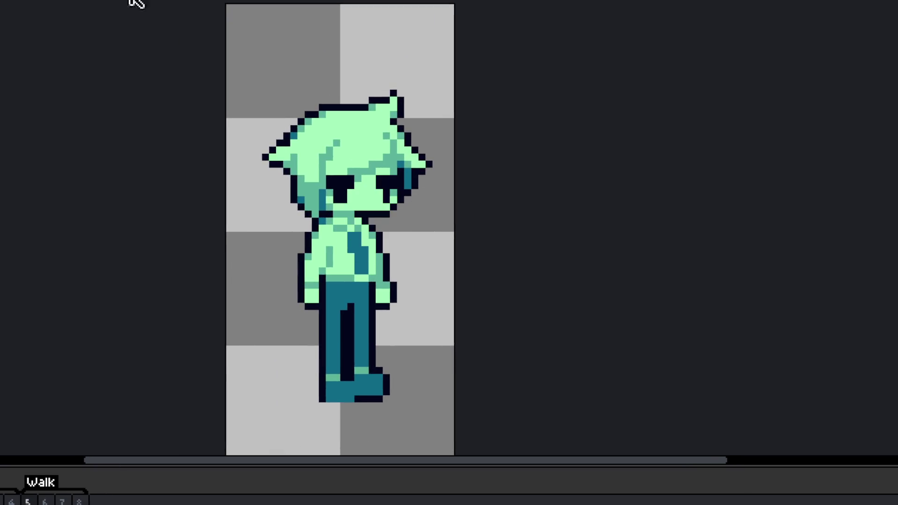
{"action": "key", "text": "1"}
{"action": "key", "text": "ctrl+Tab"}
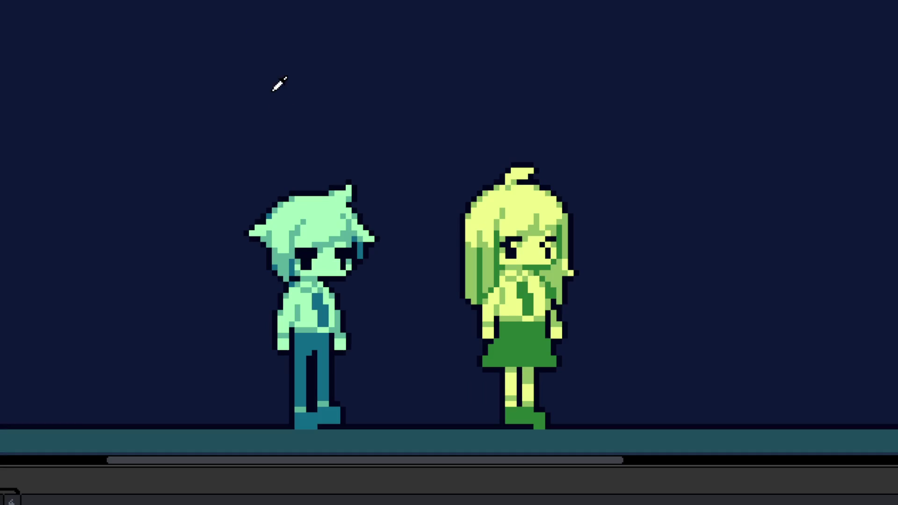
{"action": "key", "text": "ctrl+Tab"}
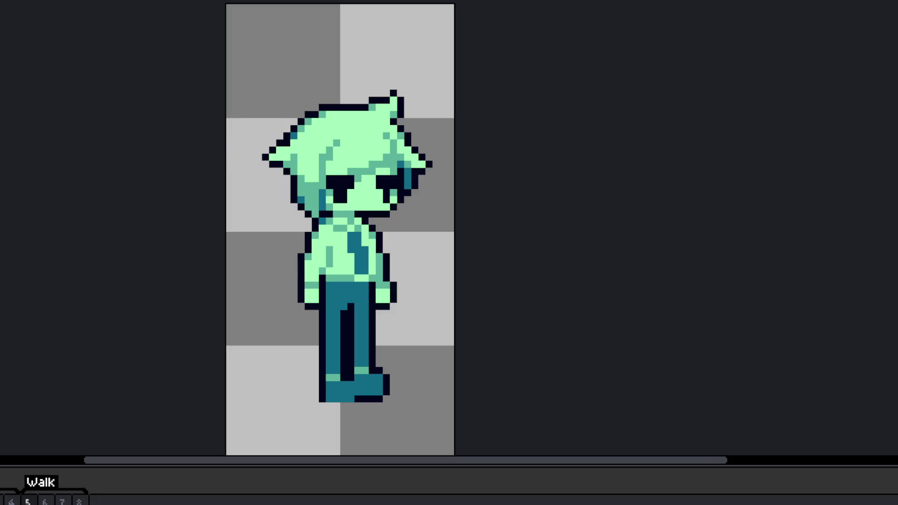
{"action": "left_click", "coordinate": [86, 485]}
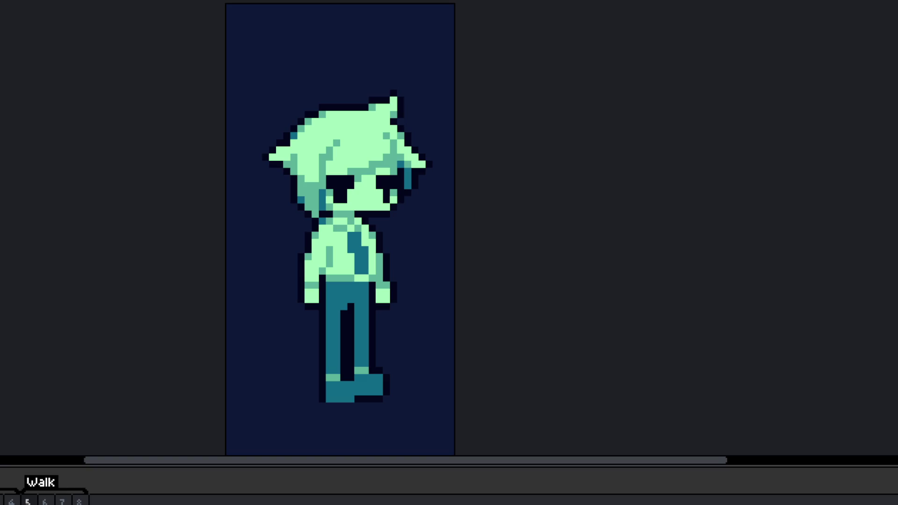
Step: Review the walk frames, return to standing frame 4, and add a new frame 9
{"action": "key", "text": "Right"}
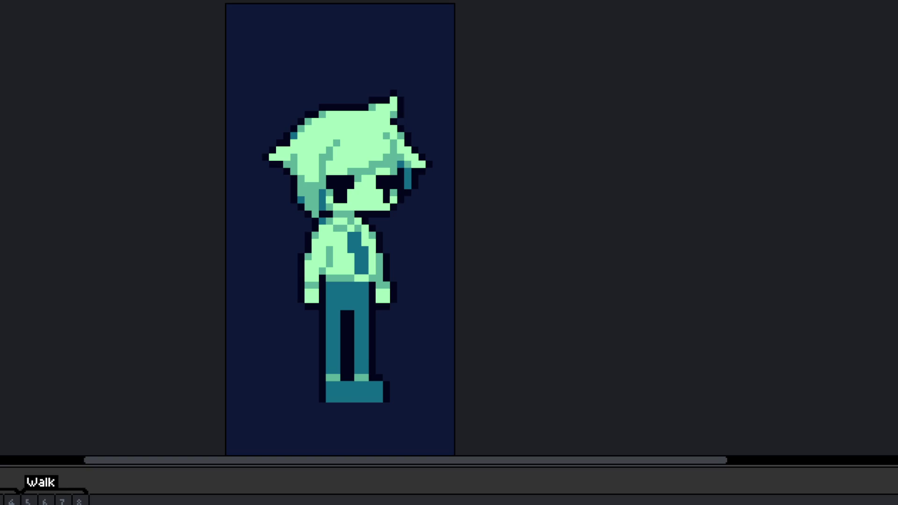
{"action": "key", "text": "Right"}
{"action": "key", "text": "Right"}
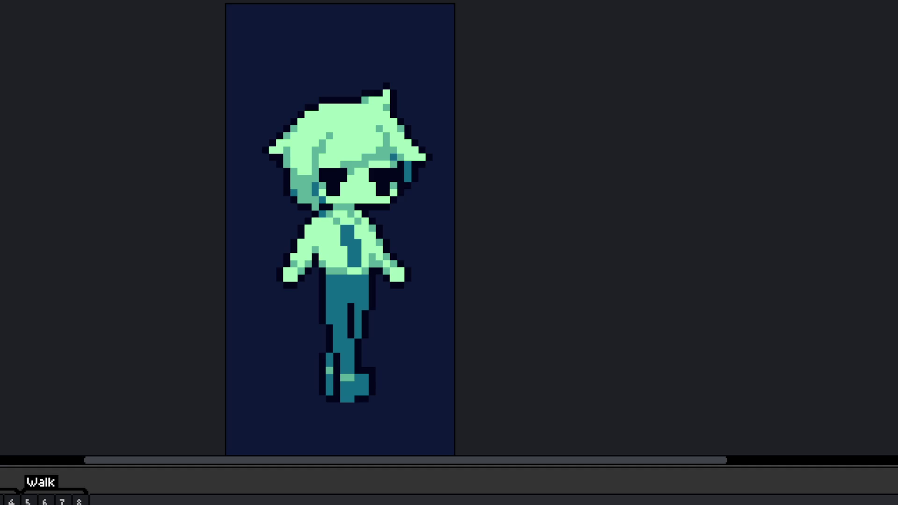
{"action": "scroll", "coordinate": [400, 281], "scroll_direction": "down", "scroll_amount": 1}
{"action": "left_click_drag", "start_coordinate": [28, 500], "coordinate": [64, 500]}
{"action": "key", "text": "Left"}
{"action": "key", "text": "Left"}
{"action": "key", "text": "Left"}
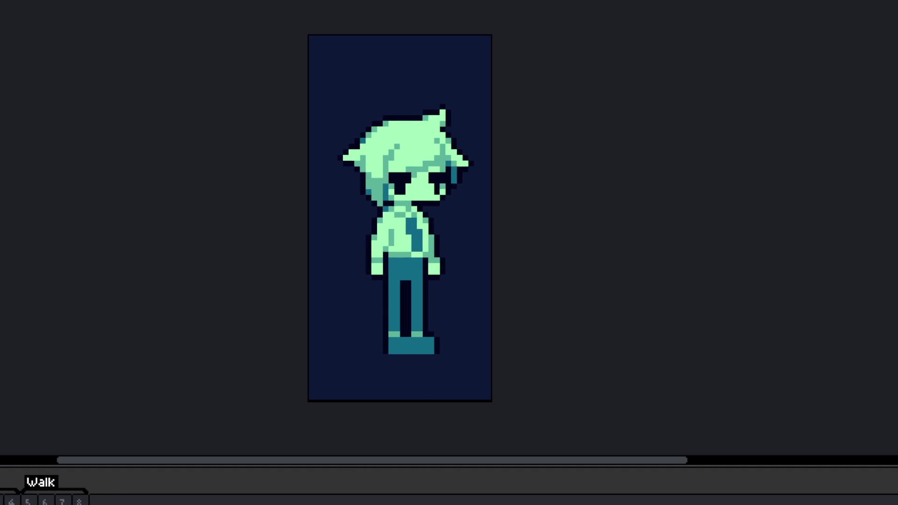
{"action": "key", "text": "alt+n"}
{"action": "scroll", "coordinate": [443, 264], "scroll_direction": "up", "scroll_amount": 2}
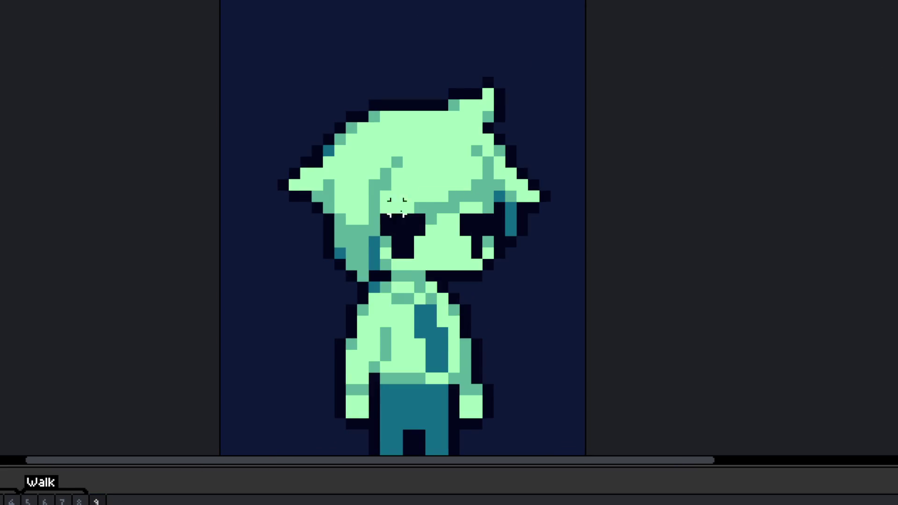
Step: Lasso and nudge the hair's ear tip and face pixels, undoing and redoing edits
{"action": "scroll", "coordinate": [397, 227], "scroll_direction": "up", "scroll_amount": 1}
{"action": "mouse_move", "coordinate": [566, 45]}
{"action": "left_mouse_down"}
{"action": "mouse_move", "coordinate": [471, 66]}
{"action": "mouse_move", "coordinate": [587, 54]}
{"action": "mouse_move", "coordinate": [575, 46]}
{"action": "mouse_move", "coordinate": [597, 52]}
{"action": "mouse_move", "coordinate": [524, 61]}
{"action": "left_mouse_up"}
{"action": "key", "text": "ctrl+d"}
{"action": "key", "text": "b"}
{"action": "mouse_move", "coordinate": [545, 103]}
{"action": "left_mouse_down"}
{"action": "mouse_move", "coordinate": [462, 159]}
{"action": "mouse_move", "coordinate": [465, 305]}
{"action": "mouse_move", "coordinate": [681, 84]}
{"action": "left_mouse_up"}
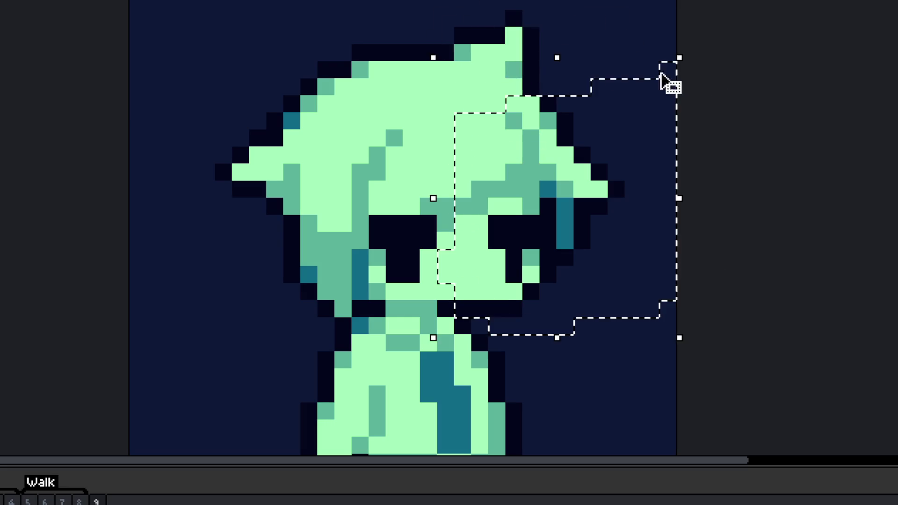
{"action": "left_click_drag", "start_coordinate": [561, 233], "coordinate": [560, 223]}
{"action": "key", "text": "ctrl+d"}
{"action": "scroll", "coordinate": [485, 302], "scroll_direction": "up", "scroll_amount": 1}
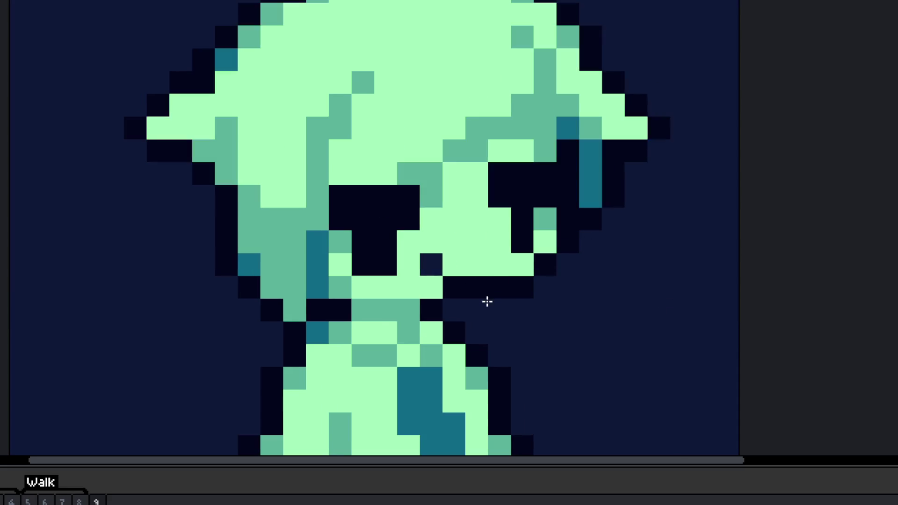
{"action": "key", "text": "ctrl+z"}
{"action": "key", "text": "ctrl+z"}
{"action": "key", "text": "ctrl+y"}
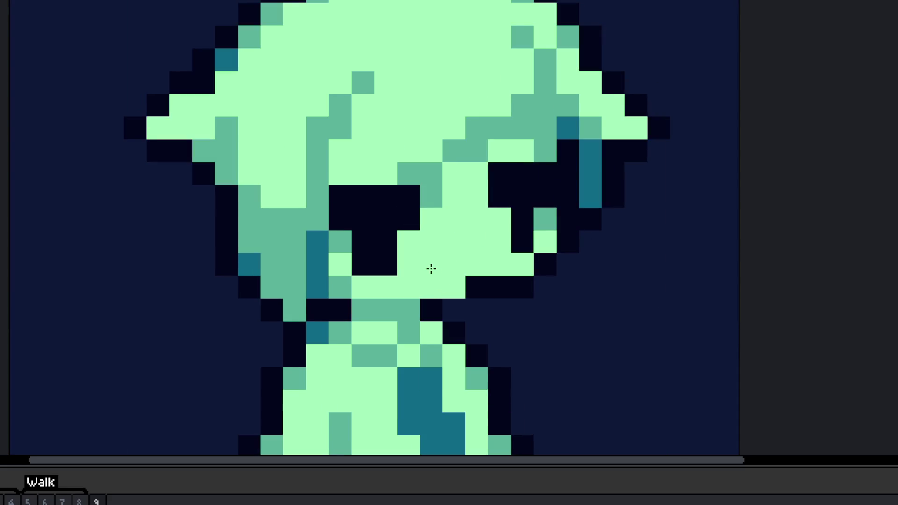
{"action": "scroll", "coordinate": [447, 306], "scroll_direction": "down", "scroll_amount": 3}
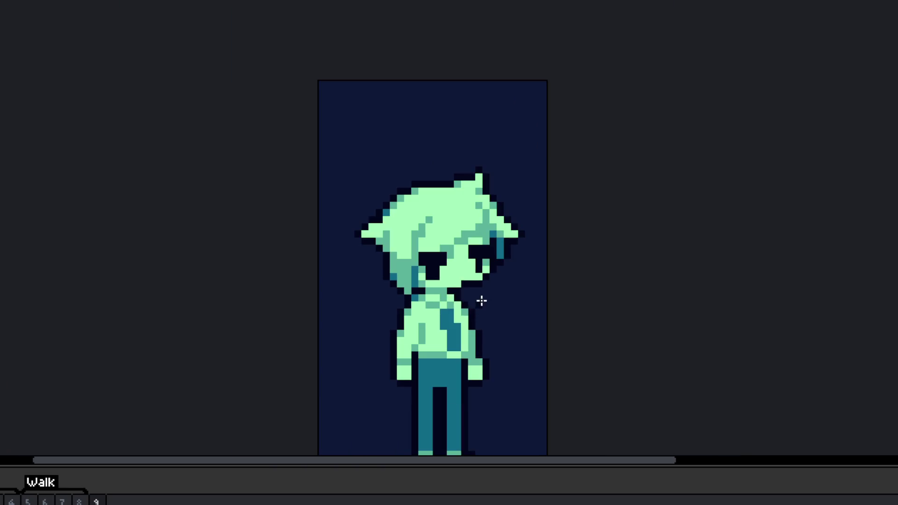
{"action": "scroll", "coordinate": [269, 329], "scroll_direction": "down", "scroll_amount": 2}
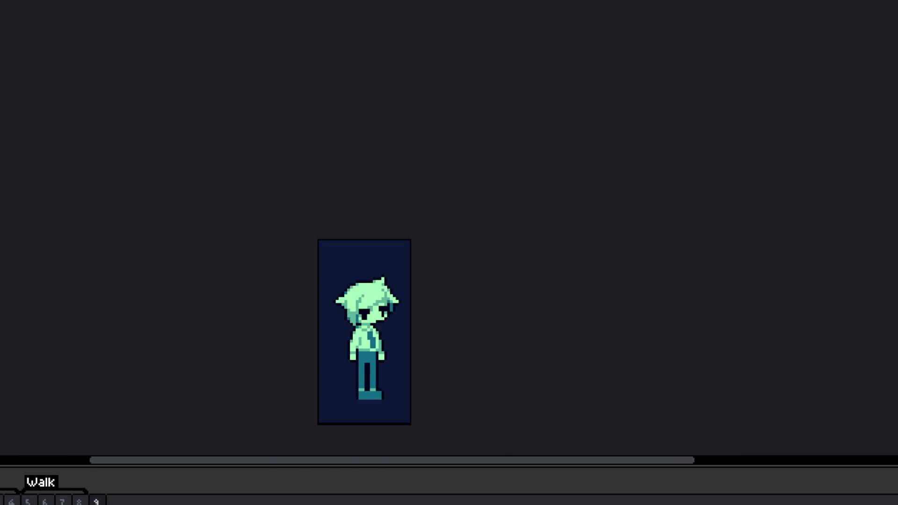
Step: On frame 9, pencil stray black face pixels light green, undoing the last one
{"action": "left_click", "coordinate": [95, 500]}
{"action": "scroll", "coordinate": [345, 270], "scroll_direction": "up", "scroll_amount": 8}
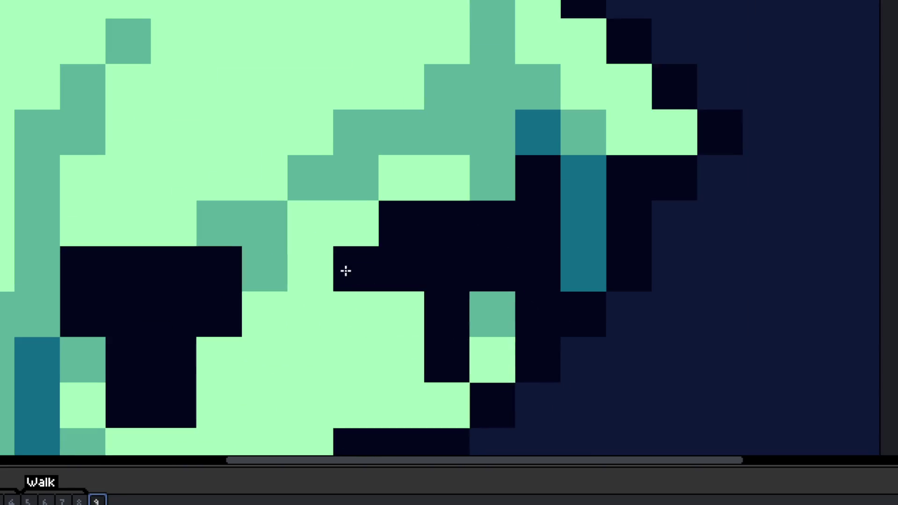
{"action": "left_click", "coordinate": [345, 271]}
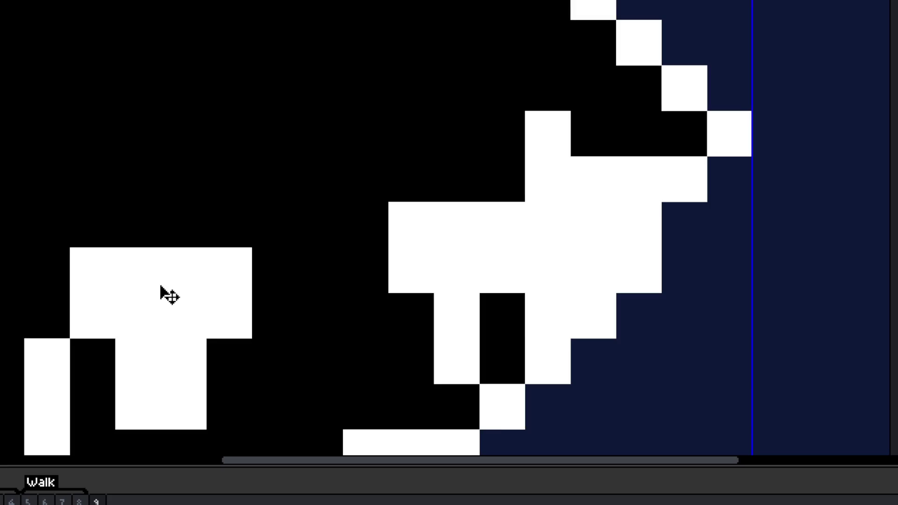
{"action": "scroll", "coordinate": [167, 295], "scroll_direction": "left", "scroll_amount": 3}
{"action": "left_click", "coordinate": [225, 226]}
{"action": "left_click", "coordinate": [278, 207]}
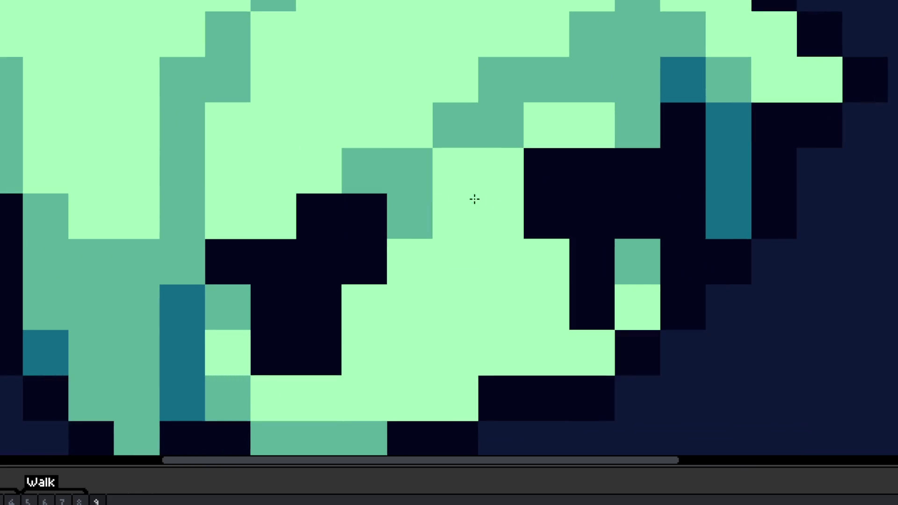
{"action": "left_click", "coordinate": [564, 183]}
{"action": "key", "text": "ctrl+z"}
{"action": "scroll", "coordinate": [487, 371], "scroll_direction": "down", "scroll_amount": 3}
Step: Eyedrop black and paint outline pixels along the chin and down the right side
{"action": "scroll", "coordinate": [486, 371], "scroll_direction": "up", "scroll_amount": 2}
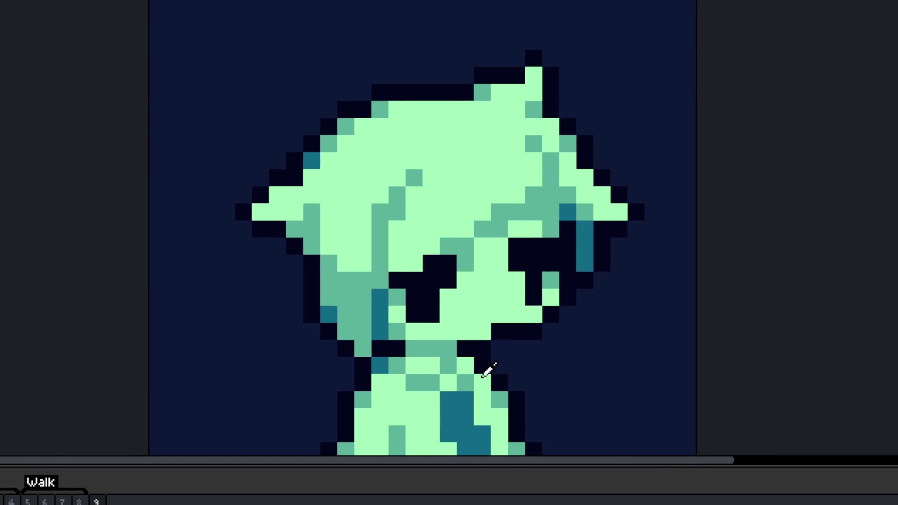
{"action": "scroll", "coordinate": [486, 371], "scroll_direction": "up", "scroll_amount": 1}
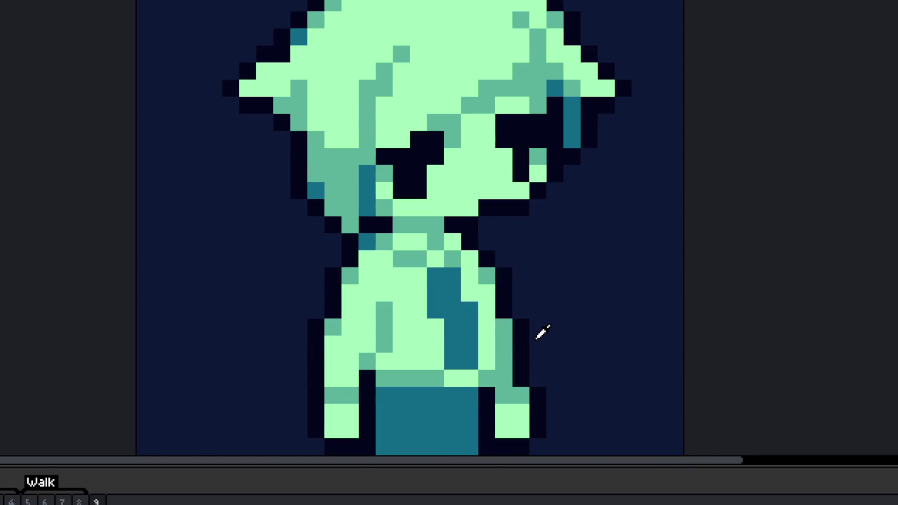
{"action": "scroll", "coordinate": [499, 221], "scroll_direction": "up", "scroll_amount": 1}
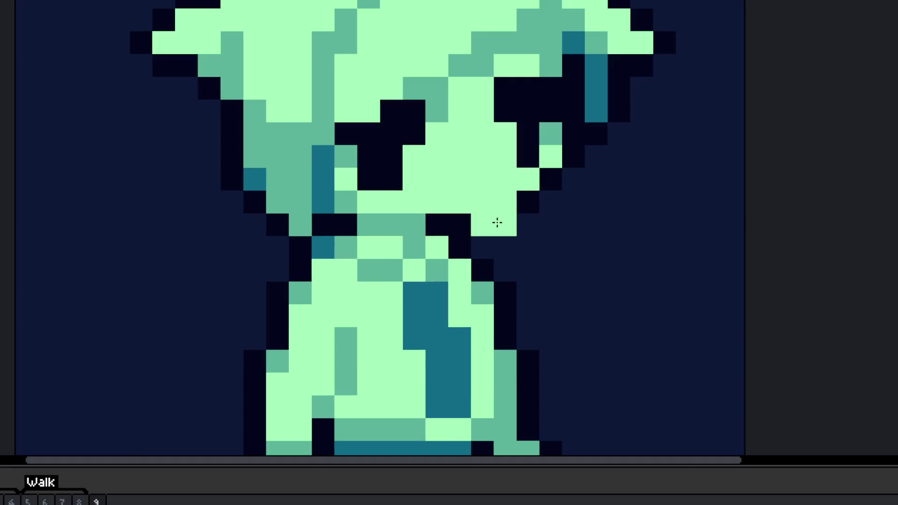
{"action": "left_click_drag", "start_coordinate": [488, 224], "coordinate": [495, 224]}
{"action": "key", "text": "ctrl+z"}
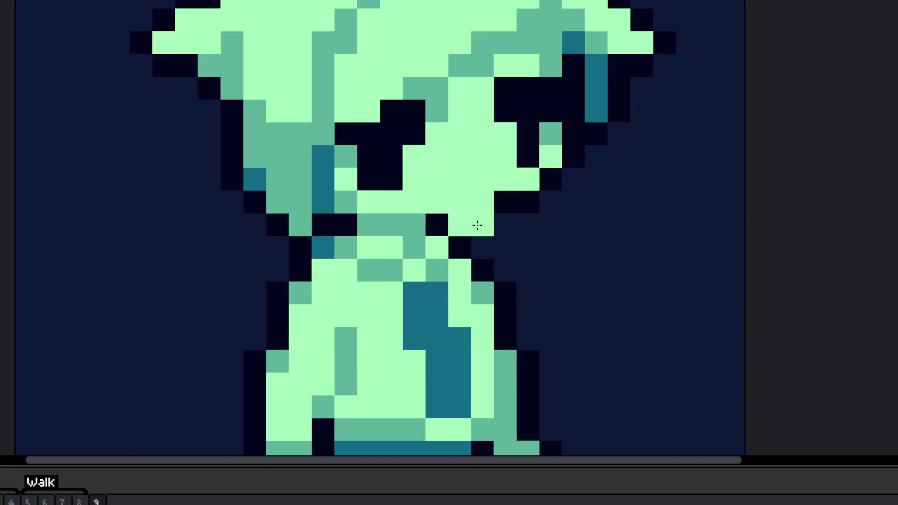
{"action": "left_click", "coordinate": [506, 199], "text": "alt"}
{"action": "left_click_drag", "start_coordinate": [474, 181], "coordinate": [429, 201]}
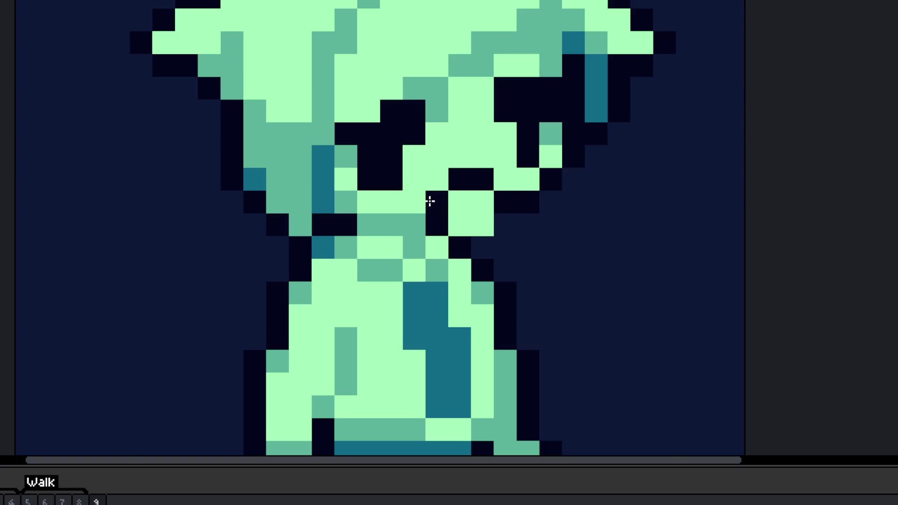
{"action": "left_click", "coordinate": [513, 233]}
{"action": "left_click_drag", "start_coordinate": [525, 248], "coordinate": [518, 262]}
{"action": "left_click", "coordinate": [549, 299]}
{"action": "left_click_drag", "start_coordinate": [549, 312], "coordinate": [545, 363]}
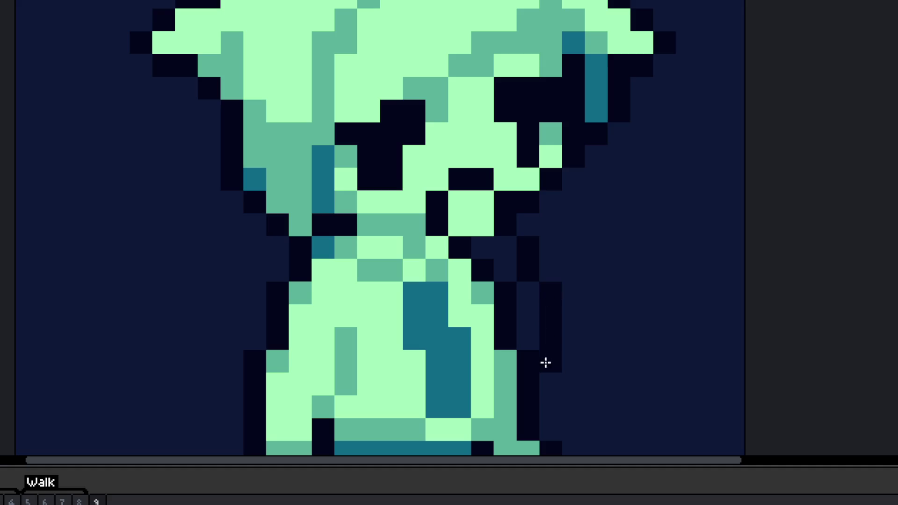
Step: Add medium-green shading on the chin and black pixels beside the right hand
{"action": "scroll", "coordinate": [545, 363], "scroll_direction": "up", "scroll_amount": 1}
{"action": "mouse_move", "coordinate": [536, 255]}
{"action": "left_mouse_down"}
{"action": "mouse_move", "coordinate": [523, 240]}
{"action": "mouse_move", "coordinate": [538, 177]}
{"action": "left_mouse_up"}
{"action": "left_click", "coordinate": [482, 146]}
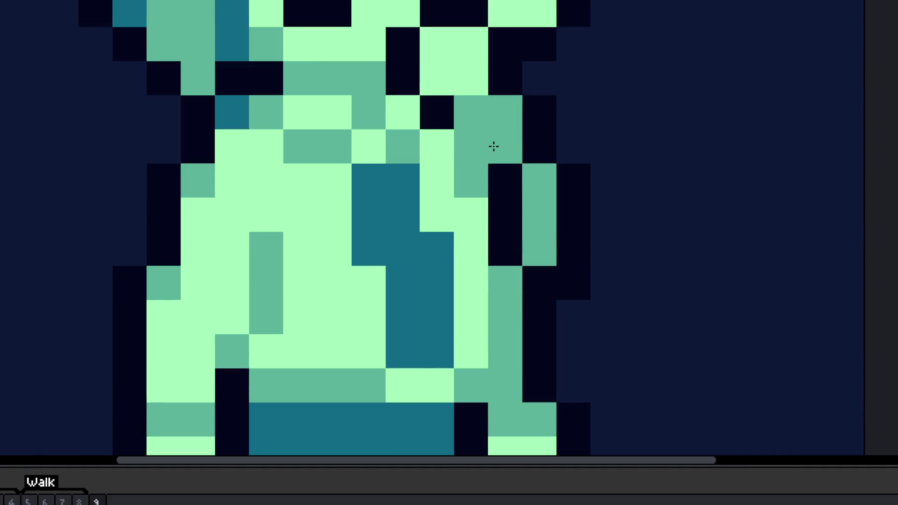
{"action": "scroll", "coordinate": [525, 177], "scroll_direction": "down", "scroll_amount": 3}
{"action": "scroll", "coordinate": [532, 249], "scroll_direction": "up", "scroll_amount": 3}
{"action": "mouse_move", "coordinate": [518, 205]}
{"action": "left_mouse_down"}
{"action": "mouse_move", "coordinate": [517, 227]}
{"action": "mouse_move", "coordinate": [545, 281]}
{"action": "mouse_move", "coordinate": [545, 234]}
{"action": "left_mouse_up"}
{"action": "scroll", "coordinate": [545, 235], "scroll_direction": "up", "scroll_amount": 3}
{"action": "scroll", "coordinate": [433, 317], "scroll_direction": "down", "scroll_amount": 4}
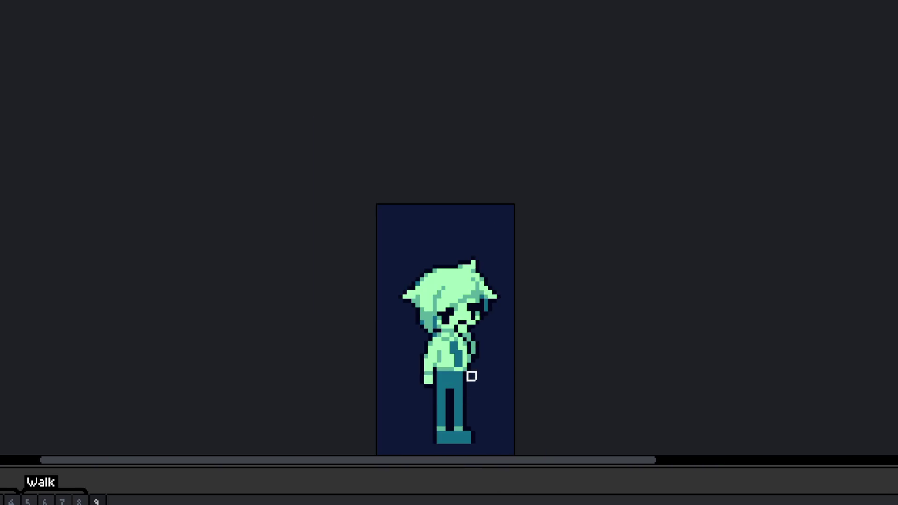
{"action": "scroll", "coordinate": [470, 371], "scroll_direction": "up", "scroll_amount": 2}
Step: Darken pixels beside the right hand and chest with a one-pixel black brush
{"action": "left_click_drag", "start_coordinate": [489, 355], "coordinate": [465, 353]}
{"action": "key", "text": "minus"}
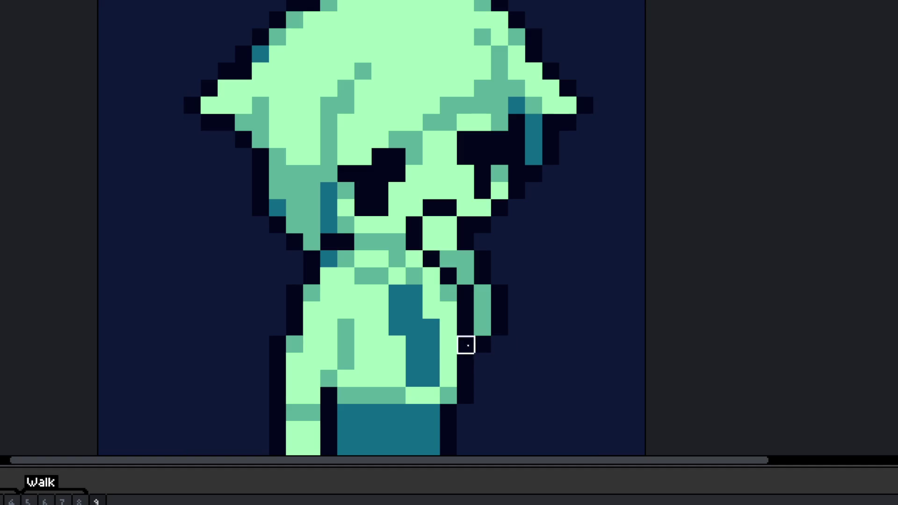
{"action": "scroll", "coordinate": [414, 207], "scroll_direction": "down", "scroll_amount": 1}
{"action": "scroll", "coordinate": [525, 202], "scroll_direction": "up", "scroll_amount": 2}
{"action": "mouse_move", "coordinate": [525, 201]}
{"action": "left_mouse_down"}
{"action": "mouse_move", "coordinate": [456, 247]}
{"action": "mouse_move", "coordinate": [481, 346]}
{"action": "mouse_move", "coordinate": [547, 343]}
{"action": "mouse_move", "coordinate": [547, 220]}
{"action": "left_mouse_up"}
{"action": "mouse_move", "coordinate": [529, 247]}
{"action": "left_mouse_down"}
{"action": "mouse_move", "coordinate": [530, 269]}
{"action": "mouse_move", "coordinate": [517, 254]}
{"action": "left_mouse_up"}
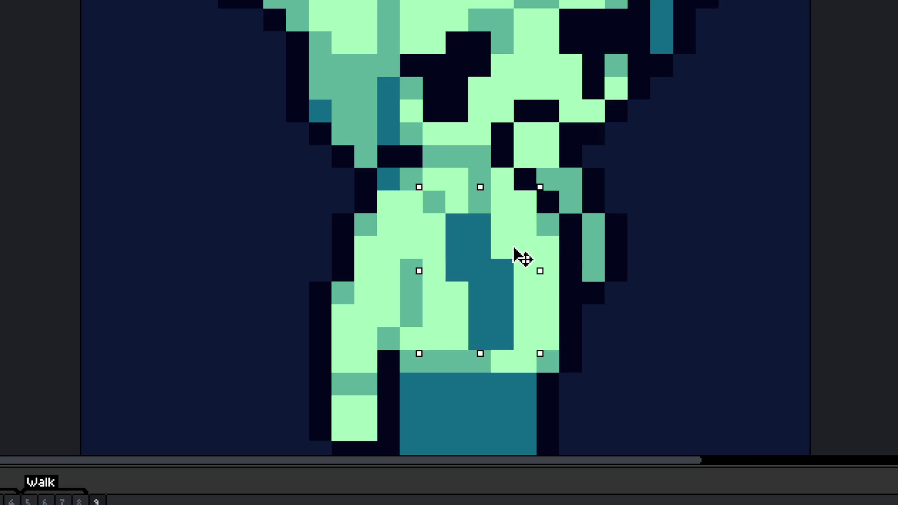
{"action": "key", "text": "ctrl+d"}
Step: Play the walk animation over frames 8–9, then select only frame 9
{"action": "left_click", "coordinate": [79, 501]}
{"action": "left_click", "coordinate": [96, 501], "text": "shift"}
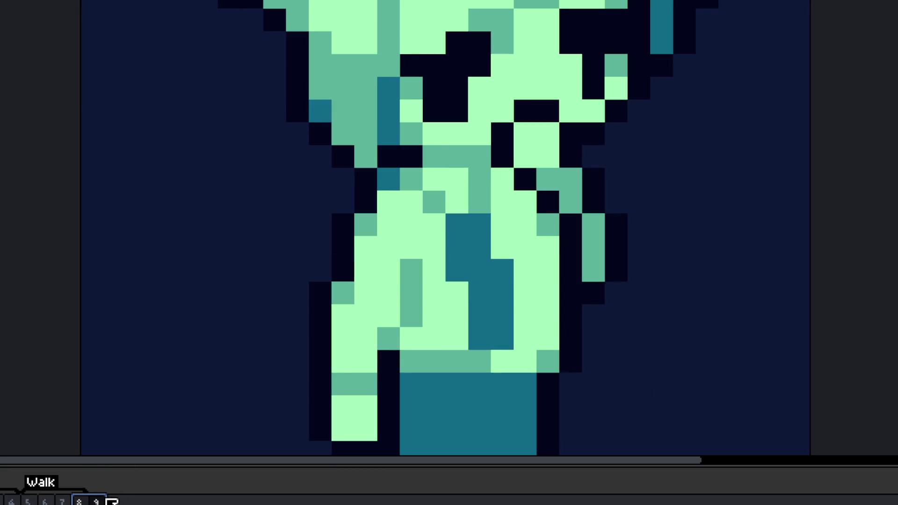
{"action": "key", "text": "Return"}
{"action": "left_click_drag", "start_coordinate": [10, 501], "coordinate": [123, 500]}
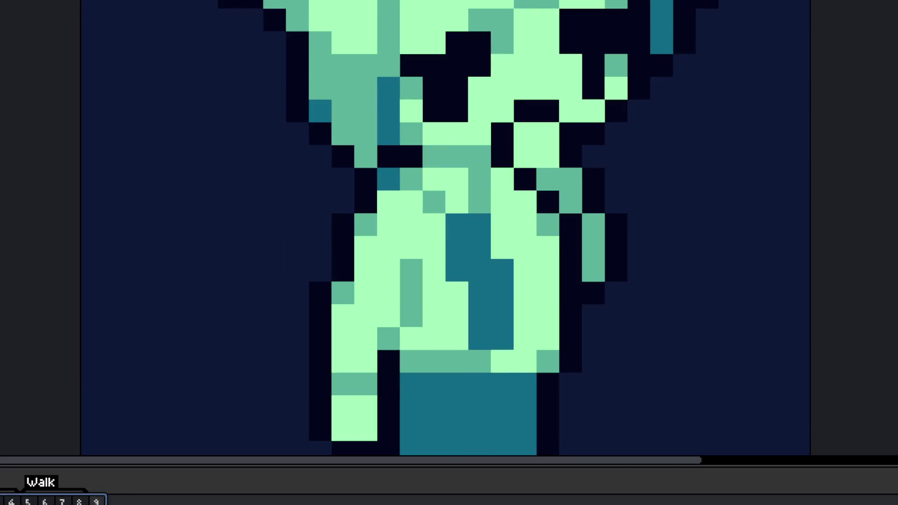
{"action": "left_click", "coordinate": [97, 502]}
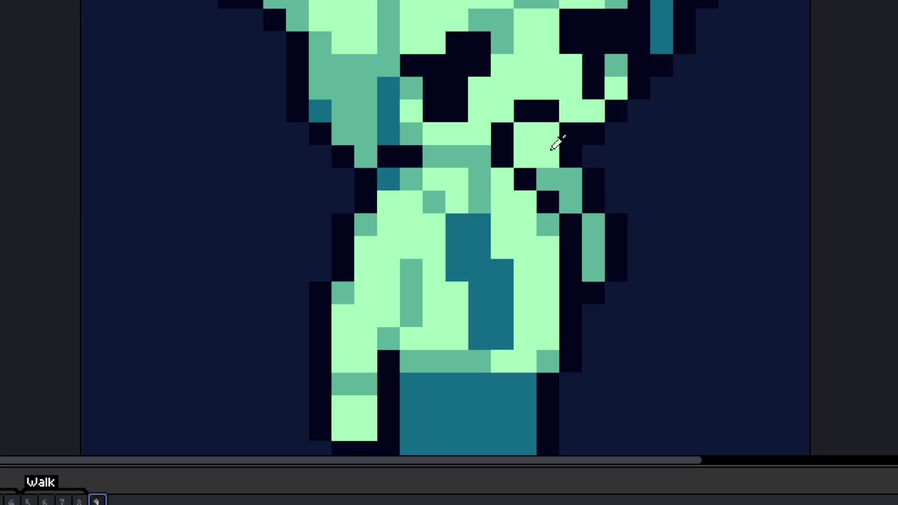
Step: Shift the teal shirt block one pixel right and reshade the collar pixels
{"action": "scroll", "coordinate": [498, 219], "scroll_direction": "down", "scroll_amount": 3}
{"action": "scroll", "coordinate": [500, 225], "scroll_direction": "down", "scroll_amount": 1}
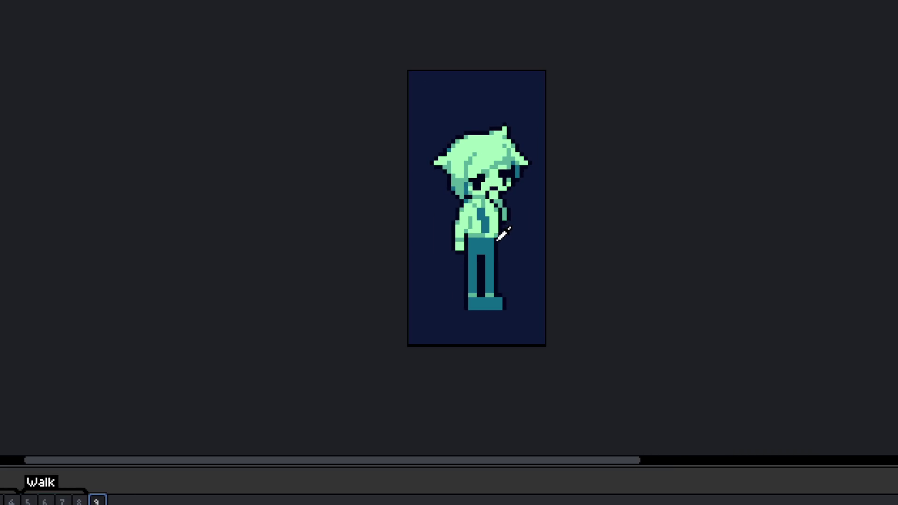
{"action": "scroll", "coordinate": [502, 236], "scroll_direction": "up", "scroll_amount": 3}
{"action": "key", "text": "ctrl+v"}
{"action": "key", "text": "Return"}
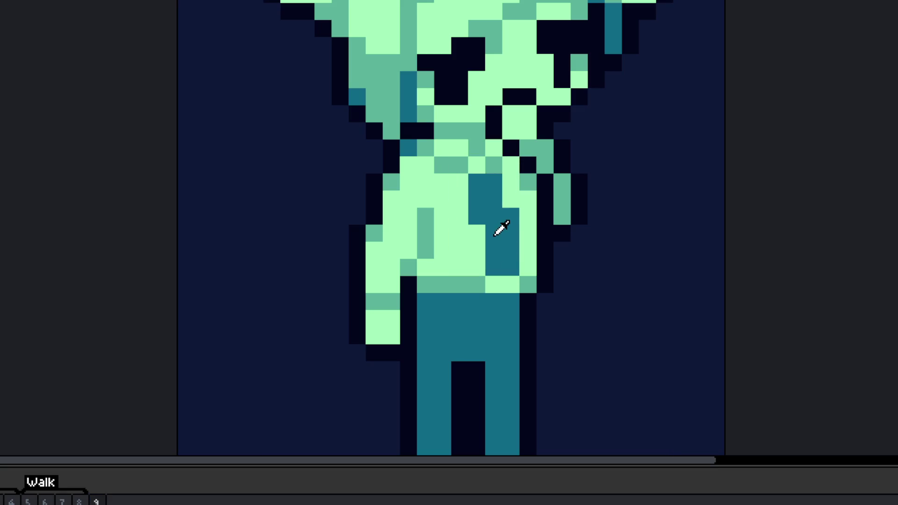
{"action": "left_click", "coordinate": [459, 181]}
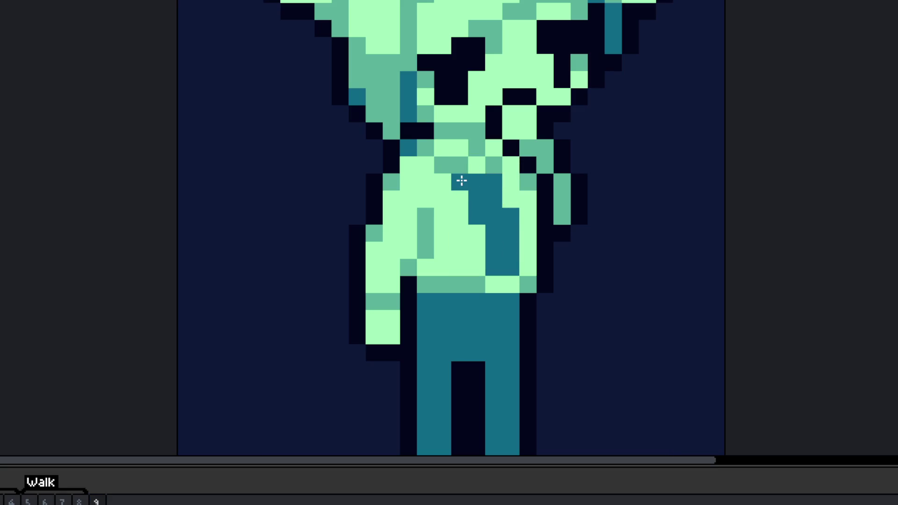
{"action": "left_click", "coordinate": [493, 181]}
{"action": "left_click", "coordinate": [493, 166]}
{"action": "key", "text": "ctrl+z"}
{"action": "left_click", "coordinate": [476, 165]}
{"action": "left_click", "coordinate": [460, 166]}
{"action": "left_click", "coordinate": [493, 165]}
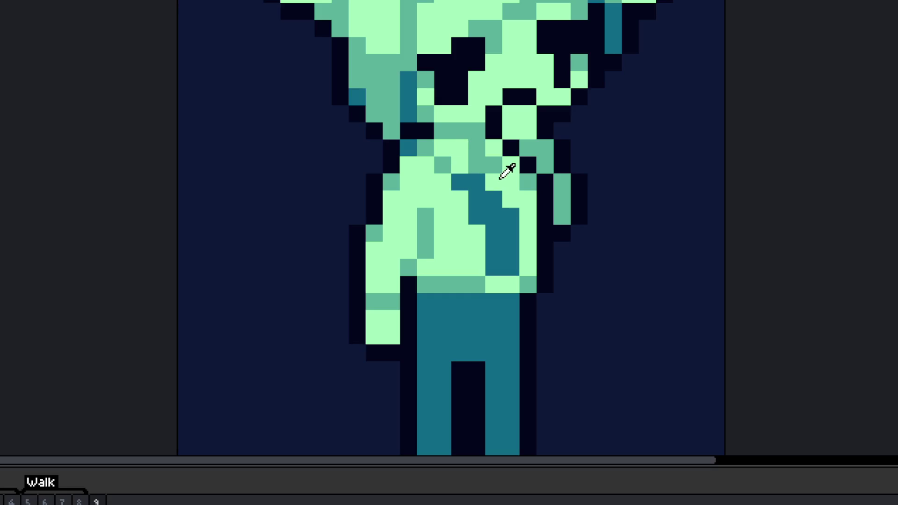
Step: Play the Walk animation to preview the retouched frame 9
{"action": "scroll", "coordinate": [474, 209], "scroll_direction": "down", "scroll_amount": 6}
{"action": "scroll", "coordinate": [474, 210], "scroll_direction": "up", "scroll_amount": 6}
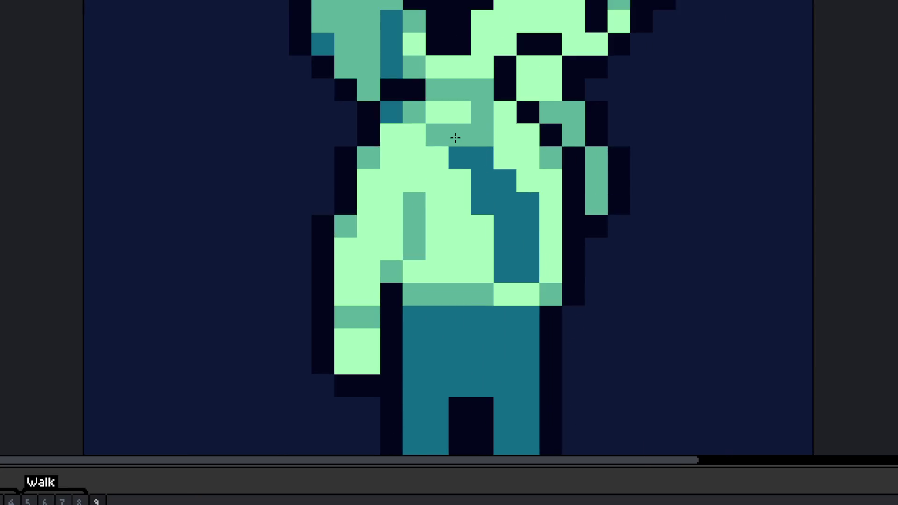
{"action": "scroll", "coordinate": [455, 136], "scroll_direction": "down", "scroll_amount": 6}
{"action": "key", "text": "Return"}
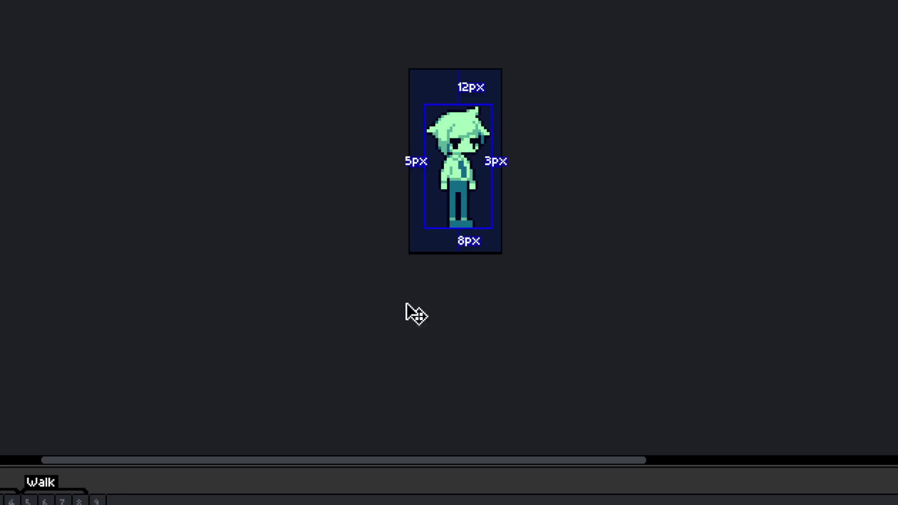
{"action": "scroll", "coordinate": [436, 231], "scroll_direction": "up", "scroll_amount": 1}
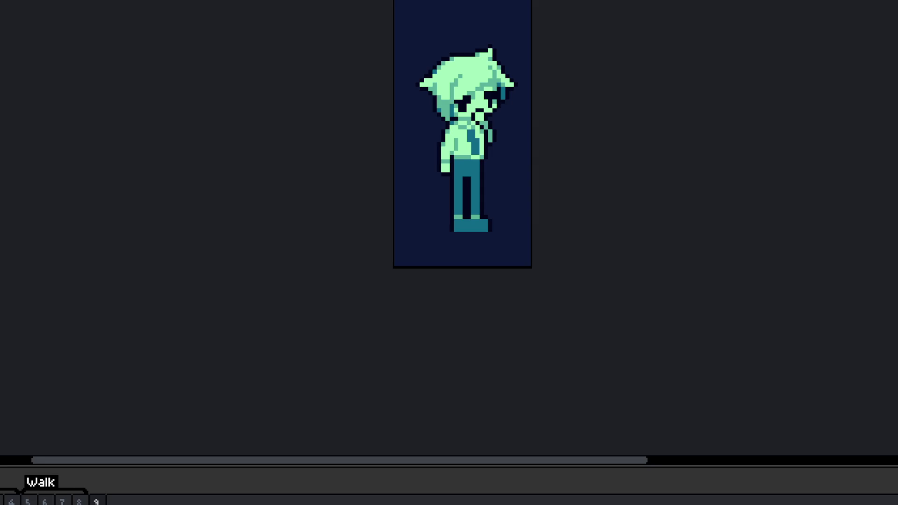
{"action": "left_click_drag", "start_coordinate": [518, 165], "coordinate": [481, 301]}
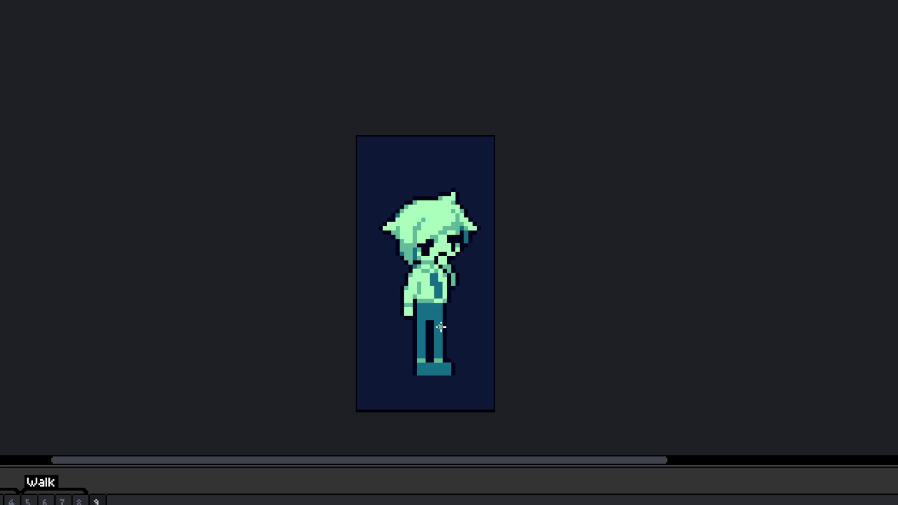
{"action": "left_click_drag", "start_coordinate": [439, 327], "coordinate": [478, 323]}
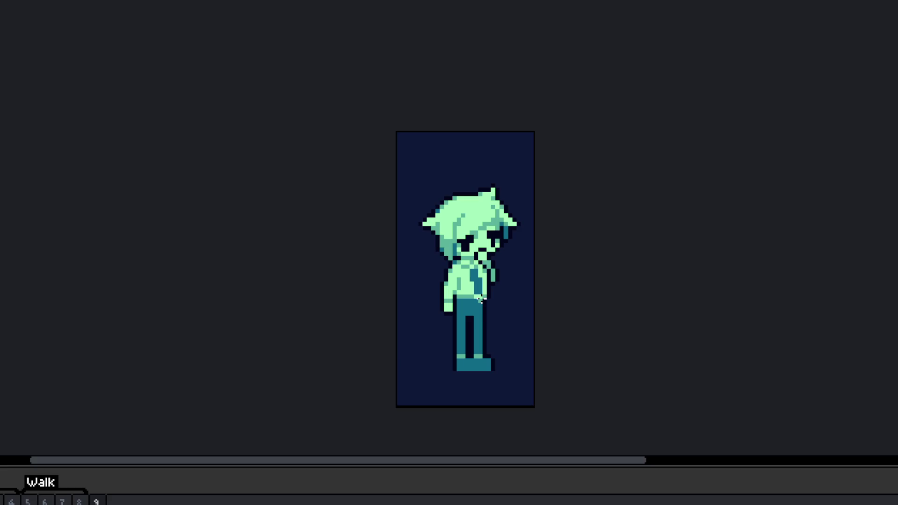
{"action": "scroll", "coordinate": [474, 268], "scroll_direction": "up", "scroll_amount": 1}
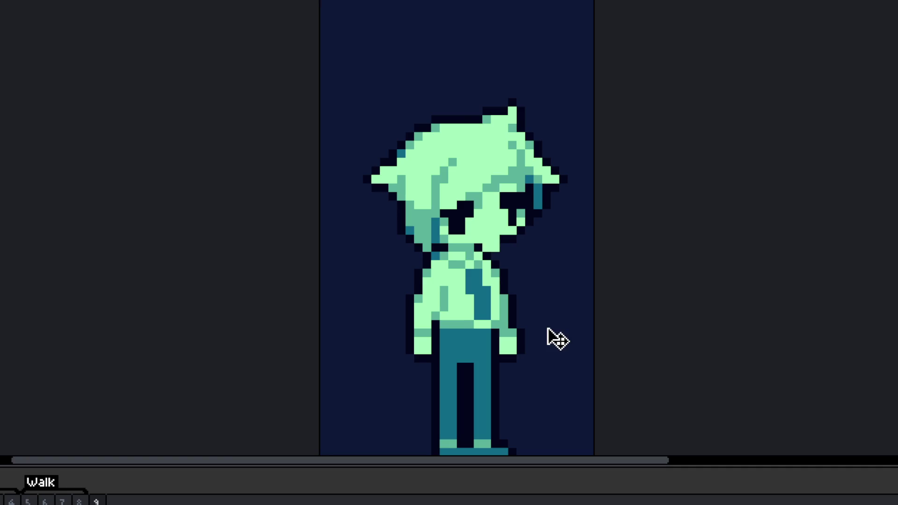
Step: Draw a dark mouth line across the boy's face, then erase it back to skin
{"action": "scroll", "coordinate": [501, 287], "scroll_direction": "up", "scroll_amount": 2}
{"action": "scroll", "coordinate": [455, 220], "scroll_direction": "up", "scroll_amount": 1}
{"action": "mouse_move", "coordinate": [426, 187]}
{"action": "left_mouse_down"}
{"action": "mouse_move", "coordinate": [475, 163]}
{"action": "mouse_move", "coordinate": [495, 181]}
{"action": "mouse_move", "coordinate": [473, 213]}
{"action": "mouse_move", "coordinate": [449, 208]}
{"action": "left_mouse_up"}
{"action": "right_click", "coordinate": [501, 205]}
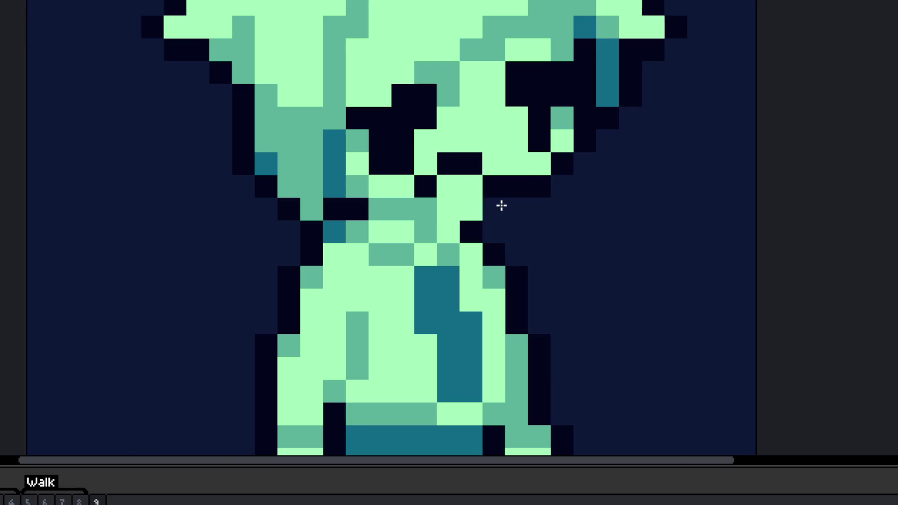
{"action": "scroll", "coordinate": [501, 206], "scroll_direction": "down", "scroll_amount": 2}
{"action": "scroll", "coordinate": [400, 294], "scroll_direction": "up", "scroll_amount": 2}
Step: Repaint the teal and diagonal torso cells in the medium green picked from the sprite
{"action": "left_click", "coordinate": [401, 295], "text": "alt"}
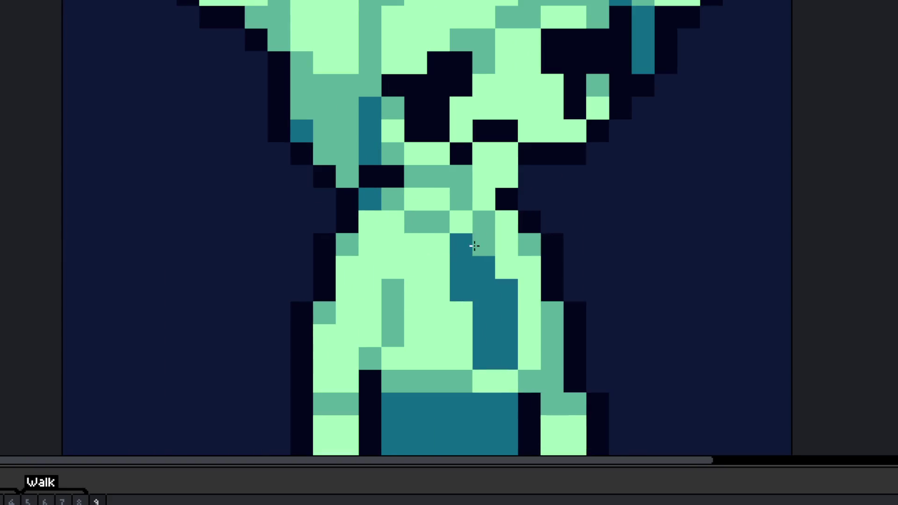
{"action": "left_click", "coordinate": [462, 267]}
{"action": "left_click", "coordinate": [477, 251]}
{"action": "left_click", "coordinate": [461, 290]}
{"action": "left_click", "coordinate": [433, 314]}
{"action": "left_click", "coordinate": [414, 335]}
Step: Outline the boy's left arm with black pixels
{"action": "left_click_drag", "start_coordinate": [395, 352], "coordinate": [440, 313]}
{"action": "left_click", "coordinate": [423, 330], "text": "alt"}
{"action": "left_click", "coordinate": [411, 325]}
{"action": "left_click", "coordinate": [383, 321]}
{"action": "left_click", "coordinate": [358, 282]}
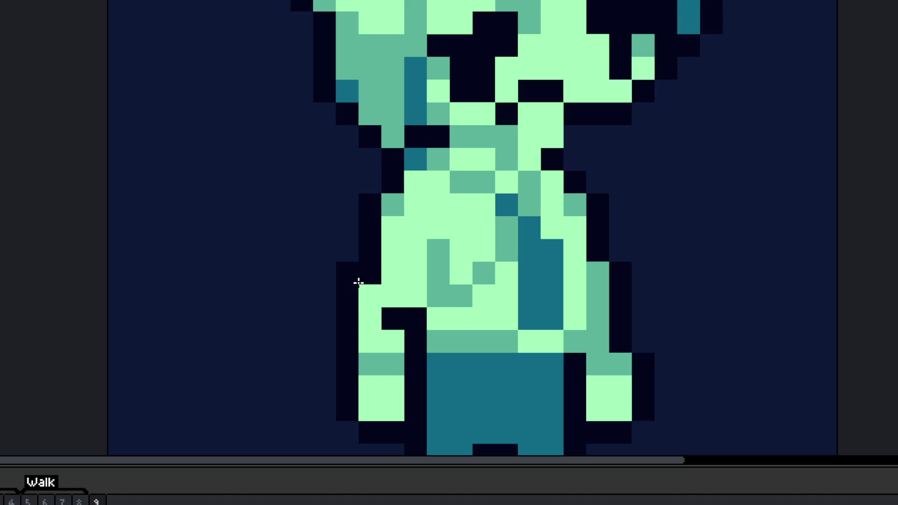
{"action": "left_click", "coordinate": [370, 295]}
{"action": "left_click_drag", "start_coordinate": [393, 273], "coordinate": [358, 399]}
Step: Erase the left arm together with its black outline
{"action": "key", "text": "e"}
{"action": "scroll", "coordinate": [338, 281], "scroll_direction": "up", "scroll_amount": 1}
{"action": "left_click_drag", "start_coordinate": [338, 280], "coordinate": [374, 369]}
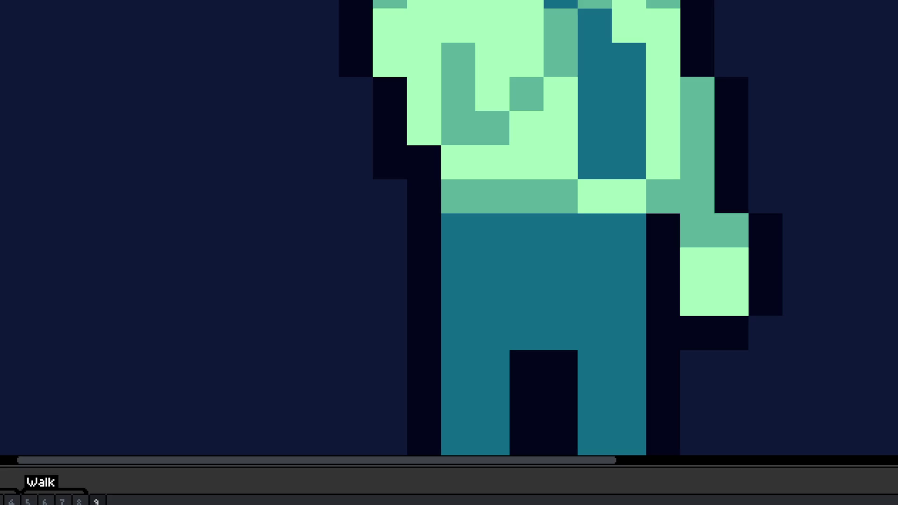
{"action": "scroll", "coordinate": [437, 190], "scroll_direction": "down", "scroll_amount": 3}
{"action": "scroll", "coordinate": [445, 272], "scroll_direction": "up", "scroll_amount": 4}
Step: Rework the torso shading, recolouring cells light green and painting a mid-green stroke across the lower torso
{"action": "left_click", "coordinate": [421, 341]}
{"action": "left_click", "coordinate": [364, 356], "text": "alt"}
{"action": "left_click", "coordinate": [326, 383]}
{"action": "left_click", "coordinate": [376, 272], "text": "alt"}
{"action": "mouse_move", "coordinate": [330, 234]}
{"action": "left_mouse_down"}
{"action": "mouse_move", "coordinate": [315, 274]}
{"action": "mouse_move", "coordinate": [318, 357]}
{"action": "left_mouse_up"}
{"action": "left_click", "coordinate": [376, 332], "text": "alt"}
{"action": "left_click_drag", "start_coordinate": [362, 198], "coordinate": [327, 340]}
{"action": "left_click", "coordinate": [296, 310]}
{"action": "mouse_move", "coordinate": [296, 311]}
{"action": "left_mouse_down"}
{"action": "mouse_move", "coordinate": [237, 321]}
{"action": "mouse_move", "coordinate": [208, 362]}
{"action": "mouse_move", "coordinate": [352, 276]}
{"action": "mouse_move", "coordinate": [348, 283]}
{"action": "left_mouse_up"}
{"action": "right_click", "coordinate": [348, 283]}
Step: Add pale mint highlights down the shirt's left side, replacing medium green cells
{"action": "scroll", "coordinate": [354, 261], "scroll_direction": "down", "scroll_amount": 1}
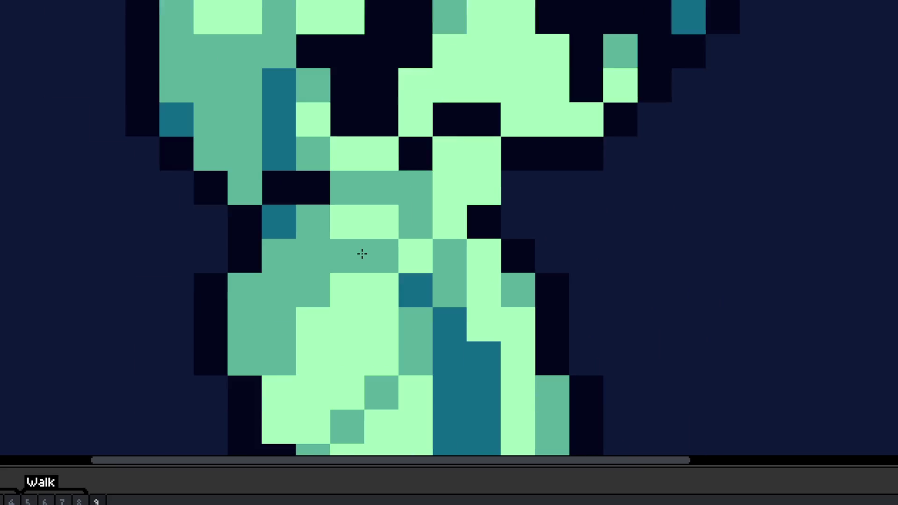
{"action": "left_click", "coordinate": [440, 213]}
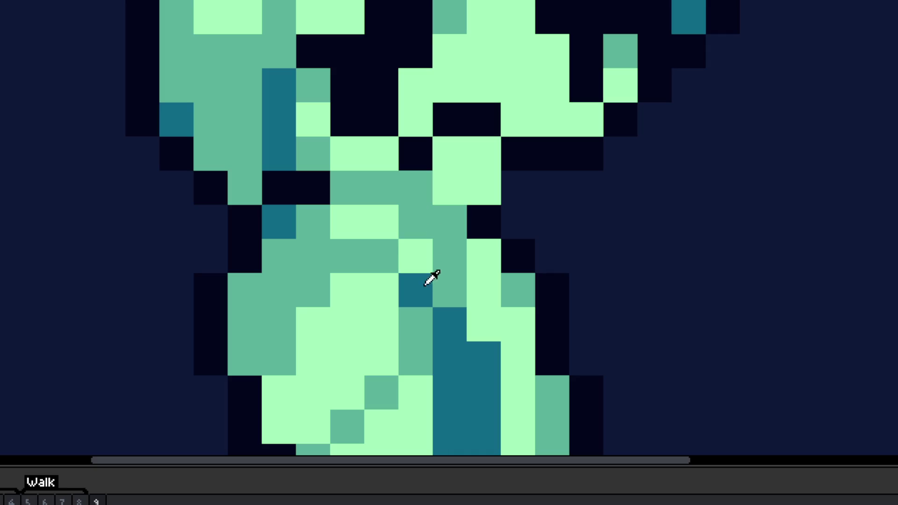
{"action": "scroll", "coordinate": [435, 285], "scroll_direction": "down", "scroll_amount": 5}
{"action": "scroll", "coordinate": [416, 262], "scroll_direction": "up", "scroll_amount": 5}
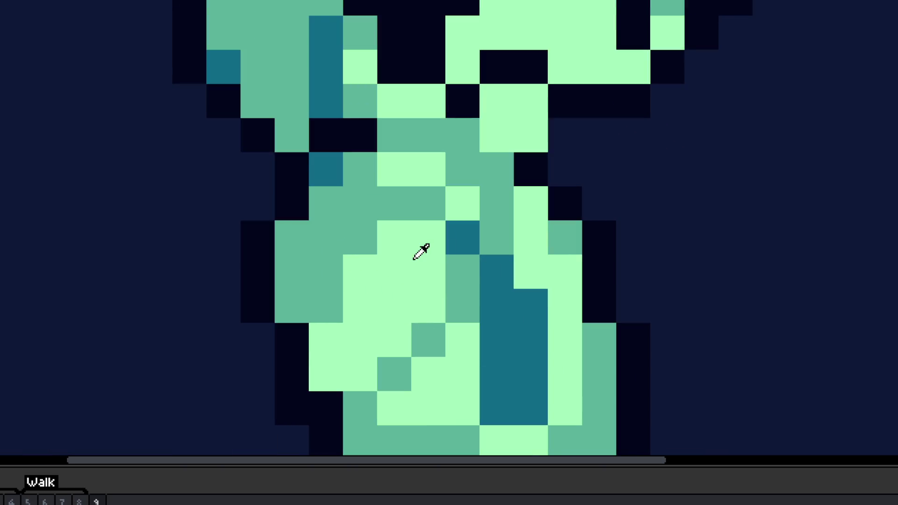
{"action": "mouse_move", "coordinate": [316, 335]}
{"action": "left_mouse_down"}
{"action": "mouse_move", "coordinate": [296, 303]}
{"action": "mouse_move", "coordinate": [307, 277]}
{"action": "left_mouse_up"}
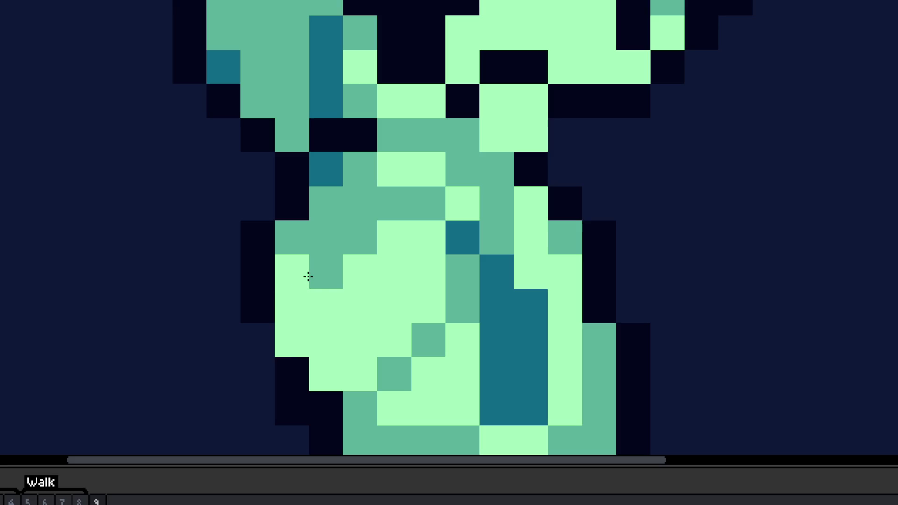
{"action": "left_click", "coordinate": [326, 237]}
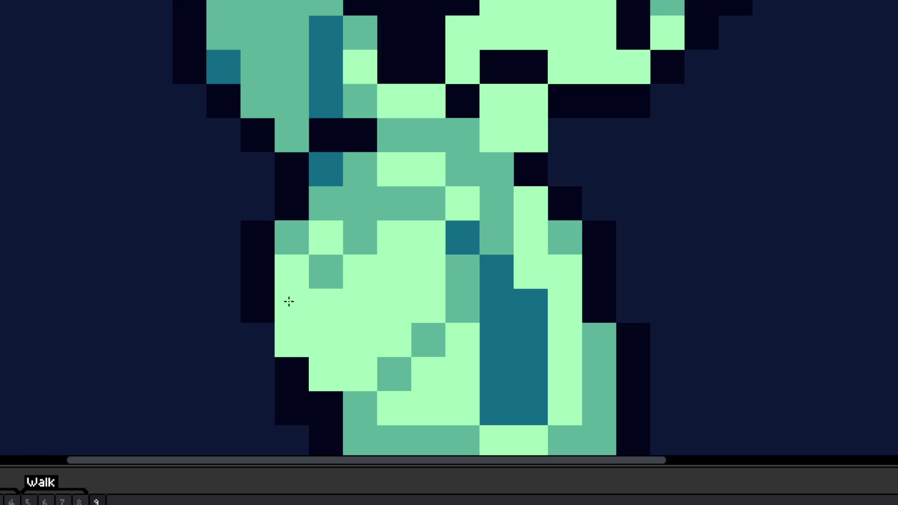
{"action": "scroll", "coordinate": [361, 347], "scroll_direction": "down", "scroll_amount": 3}
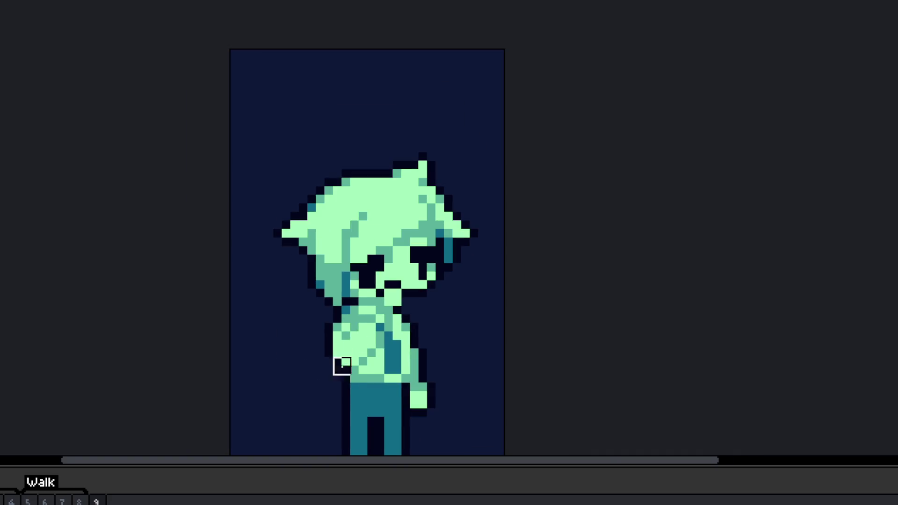
Step: Repaint torso pixels in light and medium green, sampling a green from the torso
{"action": "scroll", "coordinate": [335, 366], "scroll_direction": "down", "scroll_amount": 3}
{"action": "key", "text": "v"}
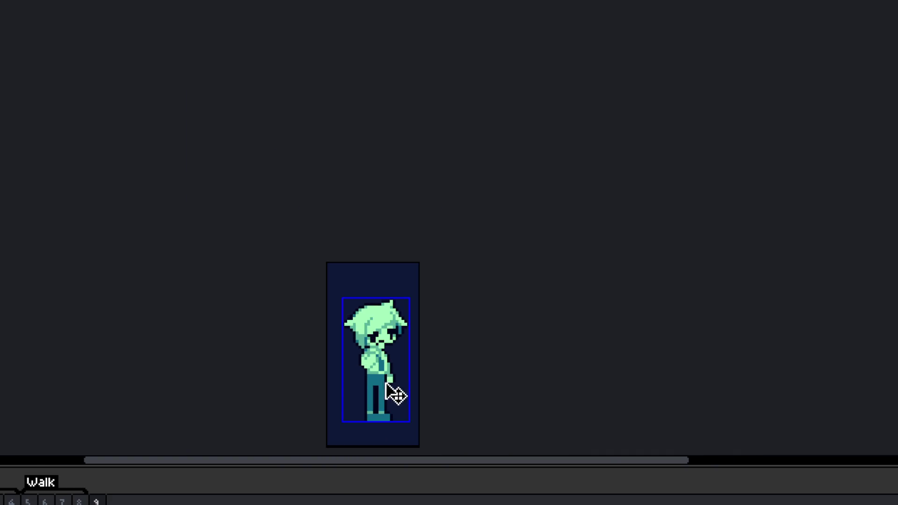
{"action": "scroll", "coordinate": [388, 386], "scroll_direction": "up", "scroll_amount": 5}
{"action": "mouse_move", "coordinate": [409, 396]}
{"action": "left_mouse_down"}
{"action": "mouse_move", "coordinate": [392, 370]}
{"action": "mouse_move", "coordinate": [415, 336]}
{"action": "mouse_move", "coordinate": [391, 323]}
{"action": "left_mouse_up"}
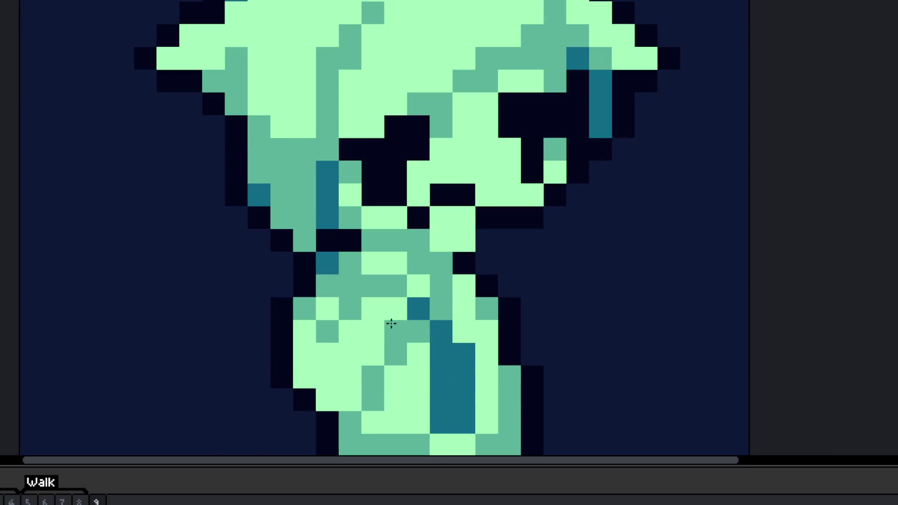
{"action": "left_click", "coordinate": [326, 308]}
{"action": "left_click", "coordinate": [348, 309]}
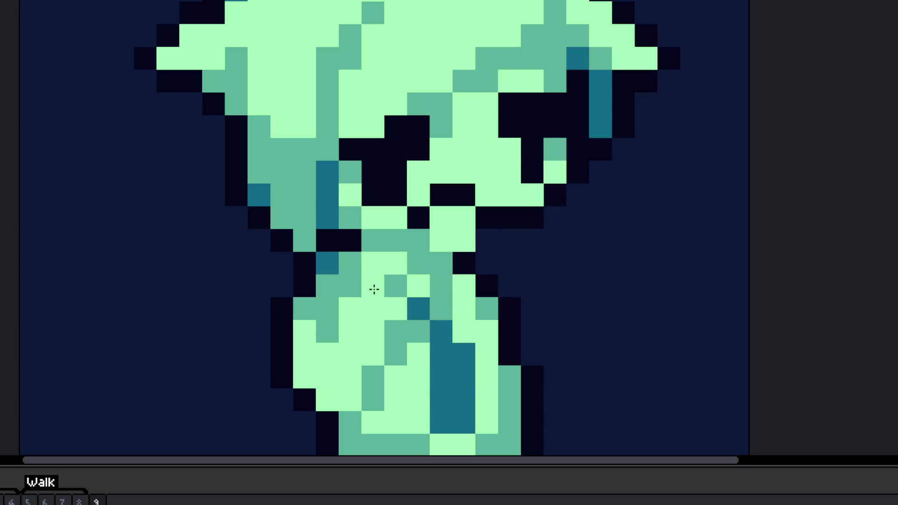
{"action": "left_click", "coordinate": [396, 285]}
{"action": "left_click", "coordinate": [423, 244], "text": "alt"}
{"action": "left_click", "coordinate": [377, 259]}
Step: Clean the raised arm's edge, removing a stray mid-green pixel and setting outline pixels black
{"action": "scroll", "coordinate": [376, 256], "scroll_direction": "down", "scroll_amount": 5}
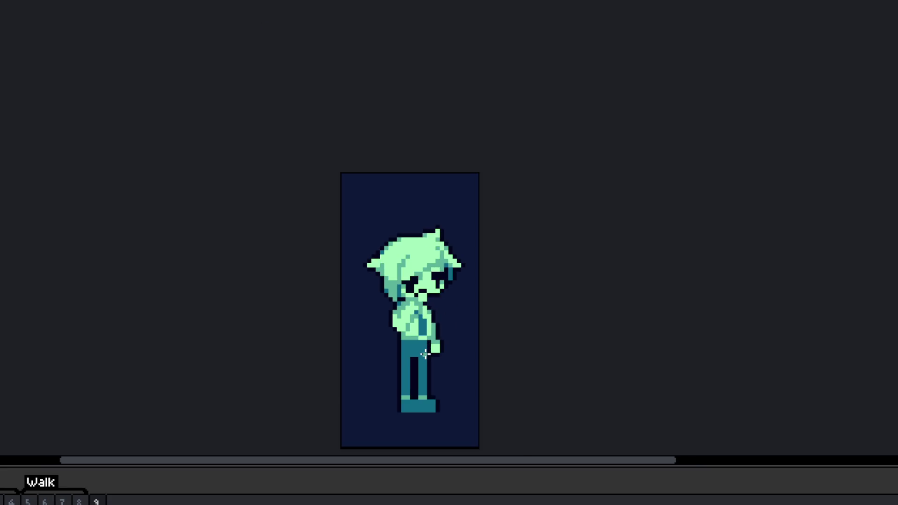
{"action": "scroll", "coordinate": [405, 304], "scroll_direction": "up", "scroll_amount": 5}
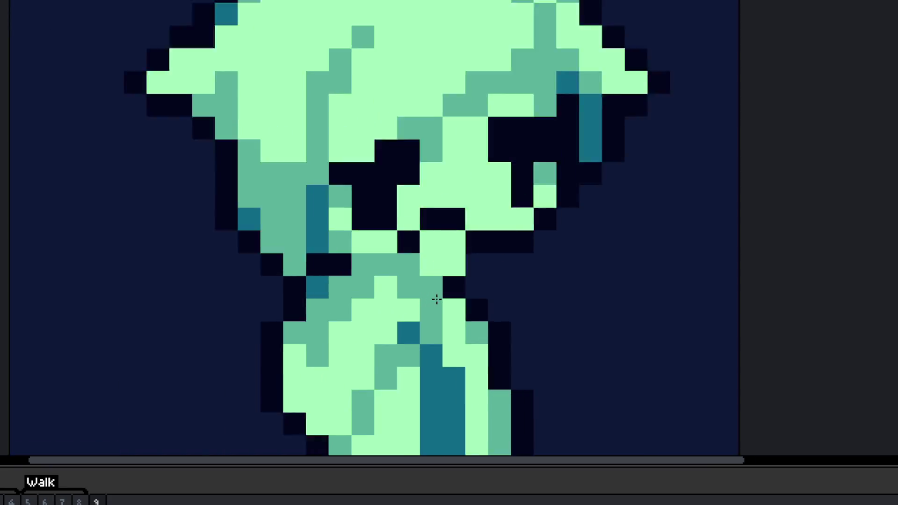
{"action": "scroll", "coordinate": [437, 357], "scroll_direction": "down", "scroll_amount": 5}
{"action": "scroll", "coordinate": [429, 341], "scroll_direction": "up", "scroll_amount": 3}
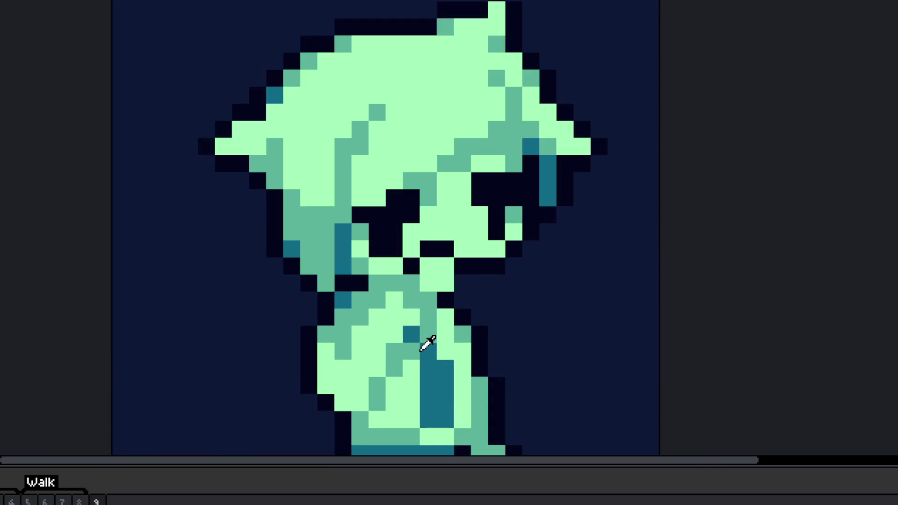
{"action": "scroll", "coordinate": [427, 343], "scroll_direction": "up", "scroll_amount": 1}
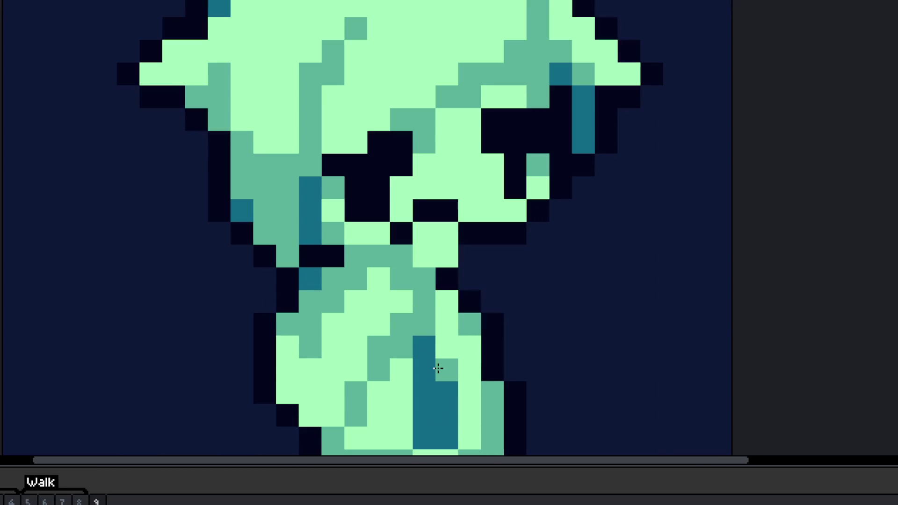
{"action": "scroll", "coordinate": [433, 295], "scroll_direction": "down", "scroll_amount": 5}
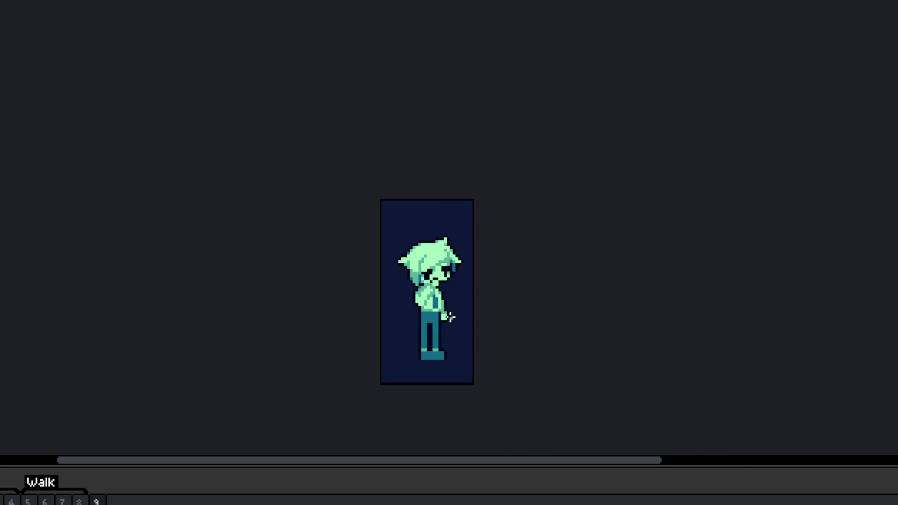
{"action": "scroll", "coordinate": [445, 300], "scroll_direction": "up", "scroll_amount": 4}
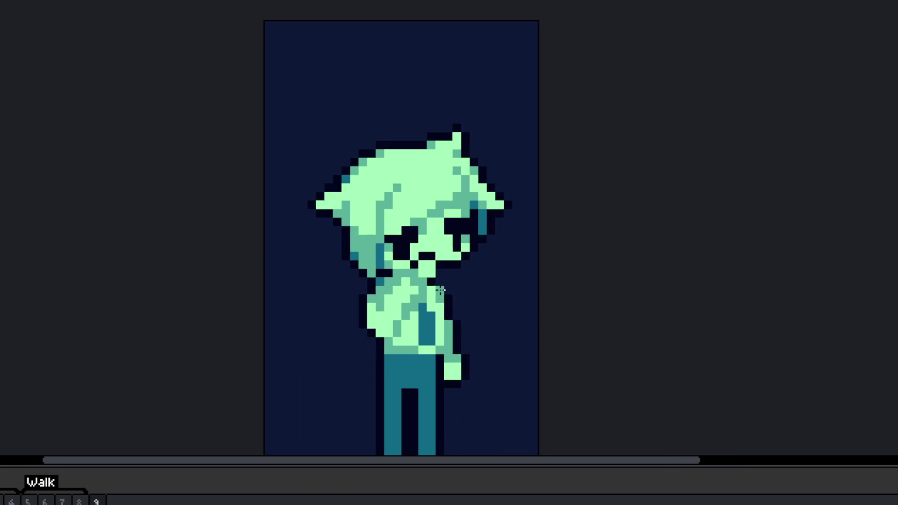
{"action": "scroll", "coordinate": [447, 279], "scroll_direction": "up", "scroll_amount": 2}
{"action": "right_click", "coordinate": [445, 275]}
{"action": "left_click", "coordinate": [407, 192]}
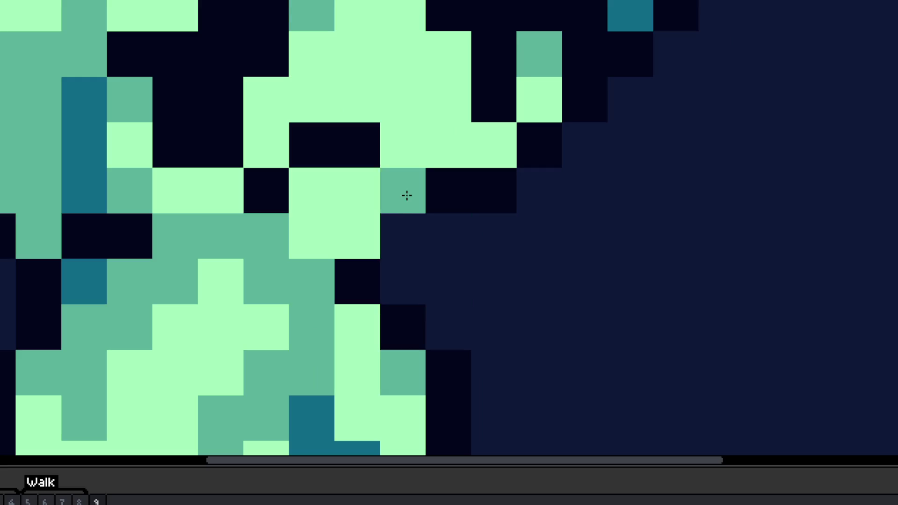
{"action": "left_click_drag", "start_coordinate": [392, 186], "coordinate": [418, 204]}
{"action": "left_click", "coordinate": [449, 217]}
{"action": "left_click", "coordinate": [435, 252]}
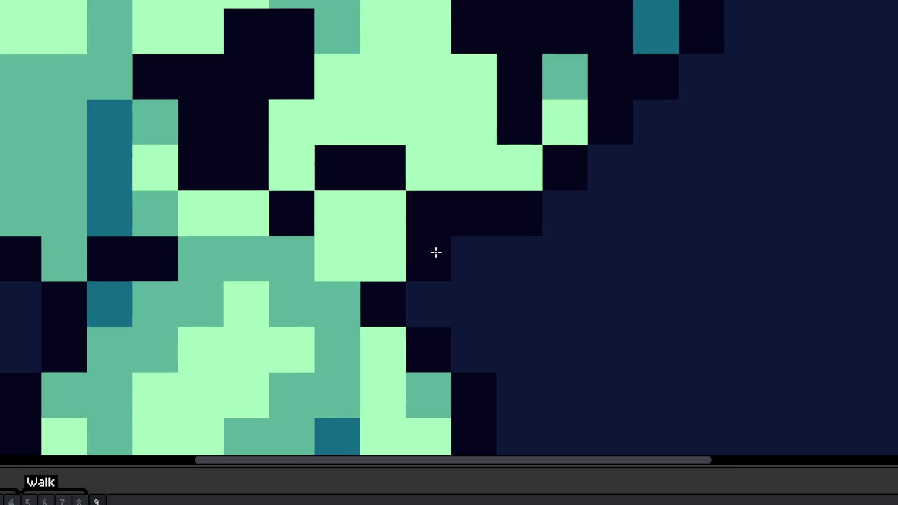
{"action": "left_click", "coordinate": [327, 294]}
Step: Swap black and mid-green pixels along the torso outline and retouch its light and mid greens
{"action": "left_click_drag", "start_coordinate": [316, 282], "coordinate": [442, 238]}
{"action": "right_click", "coordinate": [443, 239]}
{"action": "left_click", "coordinate": [414, 211]}
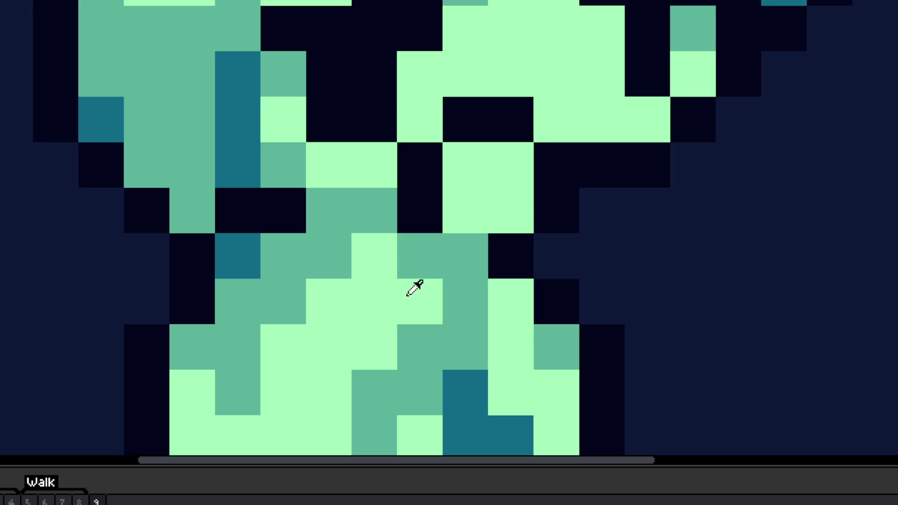
{"action": "left_click", "coordinate": [416, 285], "text": "alt"}
{"action": "scroll", "coordinate": [335, 283], "scroll_direction": "down", "scroll_amount": 1}
{"action": "left_click", "coordinate": [324, 262]}
{"action": "mouse_move", "coordinate": [287, 231]}
{"action": "left_mouse_down"}
{"action": "mouse_move", "coordinate": [294, 206]}
{"action": "mouse_move", "coordinate": [272, 229]}
{"action": "mouse_move", "coordinate": [327, 202]}
{"action": "mouse_move", "coordinate": [323, 279]}
{"action": "mouse_move", "coordinate": [365, 260]}
{"action": "mouse_move", "coordinate": [405, 285]}
{"action": "left_mouse_up"}
{"action": "left_click", "coordinate": [347, 281]}
{"action": "right_click", "coordinate": [432, 295]}
{"action": "right_click", "coordinate": [332, 262]}
Step: Refine the torso's mid-green shading pixels and lighten the stray trial ones
{"action": "scroll", "coordinate": [332, 262], "scroll_direction": "down", "scroll_amount": 5}
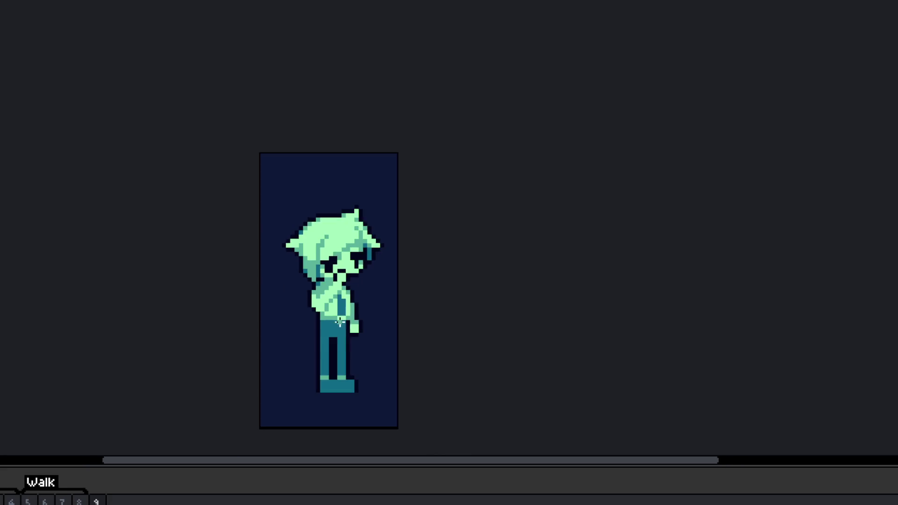
{"action": "scroll", "coordinate": [357, 367], "scroll_direction": "up", "scroll_amount": 4}
{"action": "left_click_drag", "start_coordinate": [357, 288], "coordinate": [348, 276]}
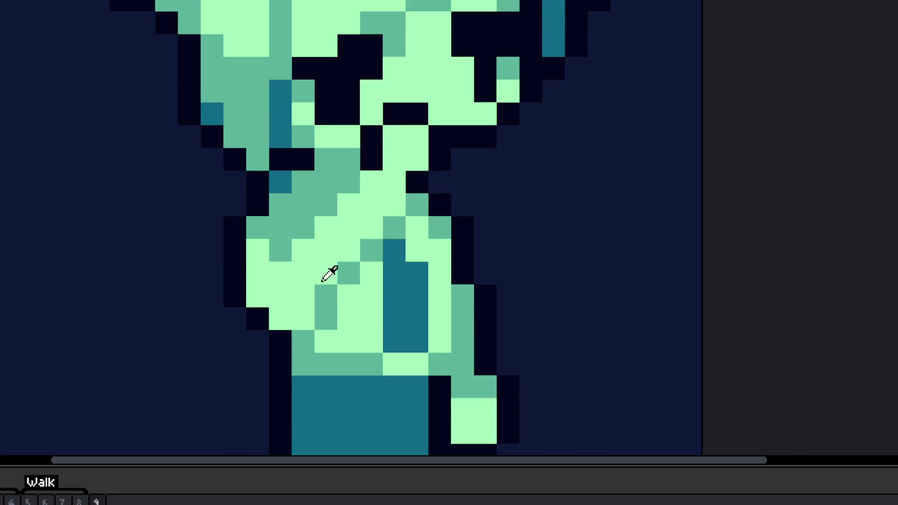
{"action": "left_click", "coordinate": [328, 295]}
{"action": "right_click", "coordinate": [348, 296]}
{"action": "right_click", "coordinate": [364, 269]}
{"action": "right_click", "coordinate": [371, 228]}
{"action": "mouse_move", "coordinate": [373, 230]}
{"action": "left_mouse_down"}
{"action": "mouse_move", "coordinate": [352, 209]}
{"action": "mouse_move", "coordinate": [352, 190]}
{"action": "left_mouse_up"}
{"action": "left_click", "coordinate": [333, 214]}
{"action": "scroll", "coordinate": [333, 213], "scroll_direction": "down", "scroll_amount": 4}
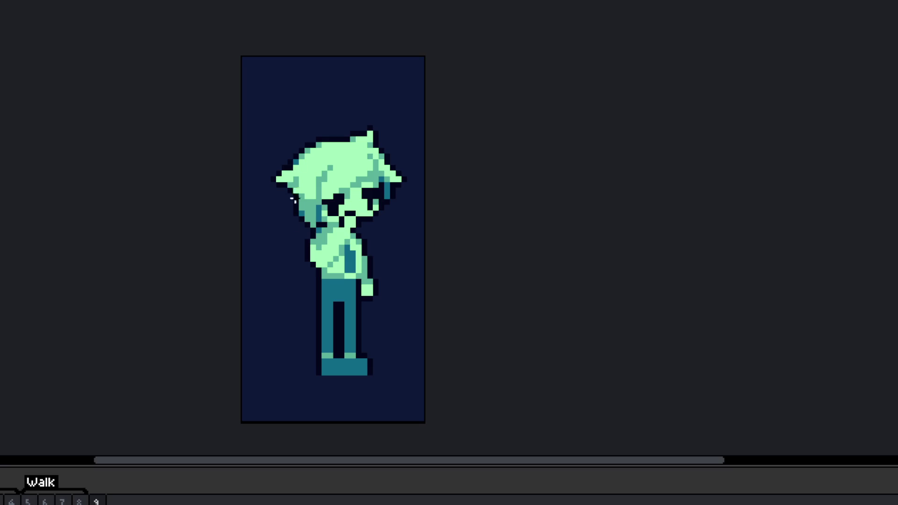
Step: Paint a mid-green shading stroke down the boy's torso
{"action": "scroll", "coordinate": [310, 234], "scroll_direction": "up", "scroll_amount": 1}
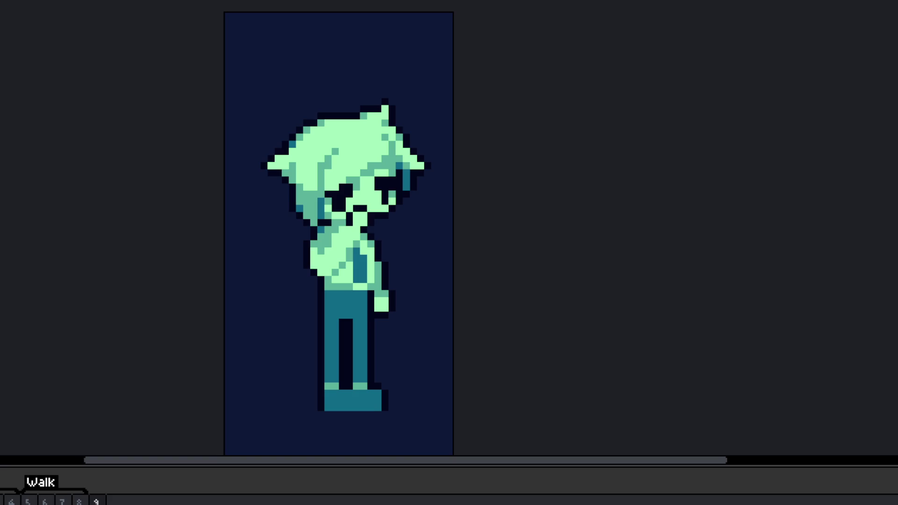
{"action": "left_click_drag", "start_coordinate": [385, 297], "coordinate": [420, 301]}
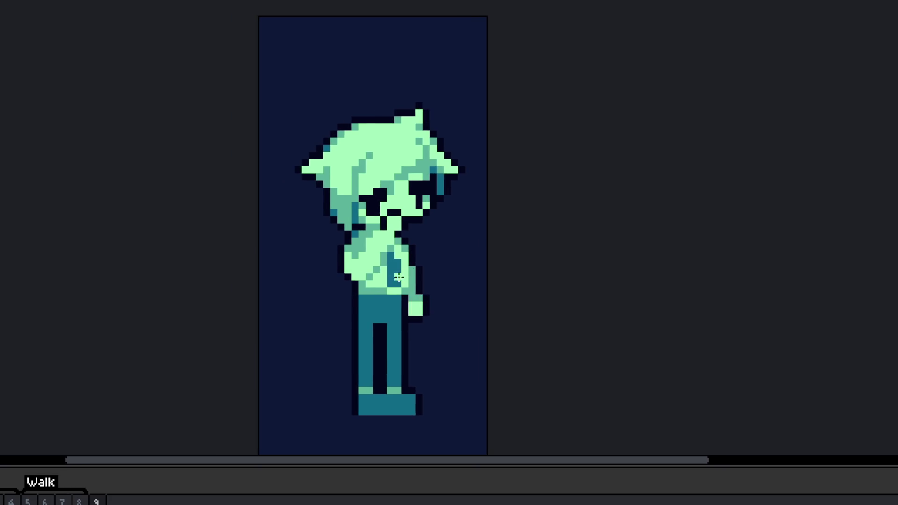
{"action": "scroll", "coordinate": [421, 258], "scroll_direction": "up", "scroll_amount": 5}
{"action": "scroll", "coordinate": [380, 307], "scroll_direction": "down", "scroll_amount": 3}
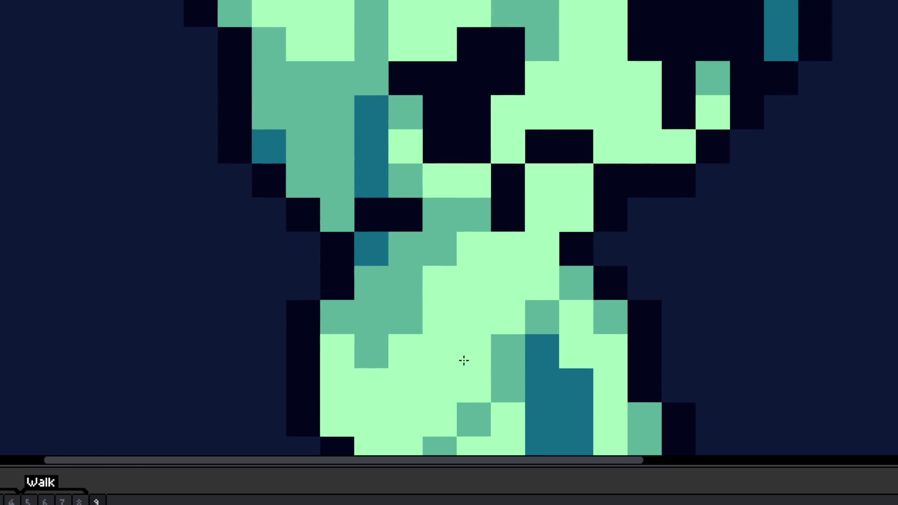
{"action": "mouse_move", "coordinate": [488, 356]}
{"action": "left_mouse_down"}
{"action": "mouse_move", "coordinate": [453, 425]}
{"action": "mouse_move", "coordinate": [457, 441]}
{"action": "left_mouse_up"}
{"action": "scroll", "coordinate": [447, 427], "scroll_direction": "down", "scroll_amount": 5}
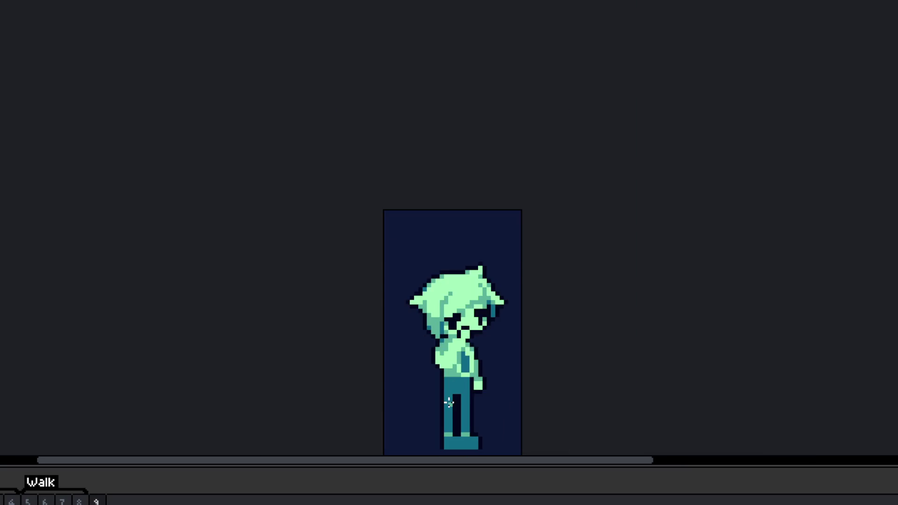
{"action": "scroll", "coordinate": [448, 402], "scroll_direction": "down", "scroll_amount": 1}
{"action": "scroll", "coordinate": [448, 406], "scroll_direction": "up", "scroll_amount": 4}
Step: Undo twice to put the misplaced shading pixel back in place
{"action": "key", "text": "v"}
{"action": "key", "text": "ctrl+z"}
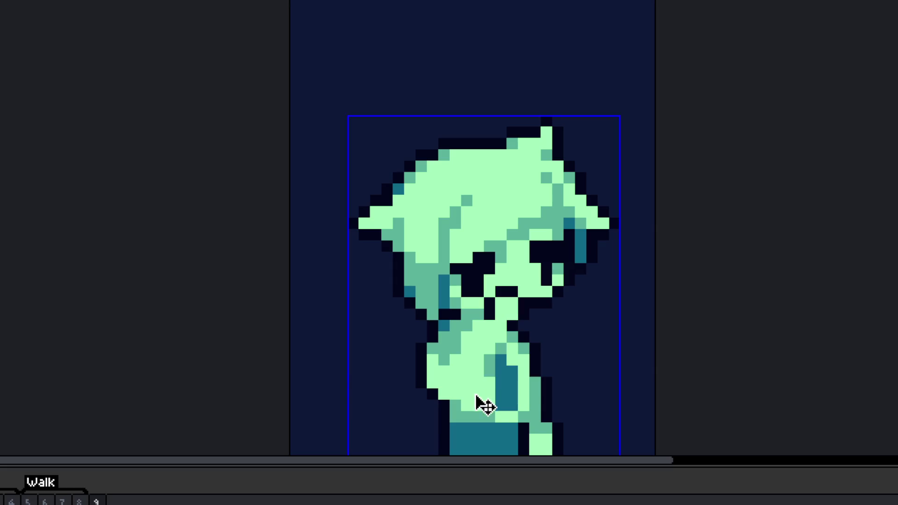
{"action": "key", "text": "ctrl+z"}
{"action": "scroll", "coordinate": [466, 360], "scroll_direction": "up", "scroll_amount": 1}
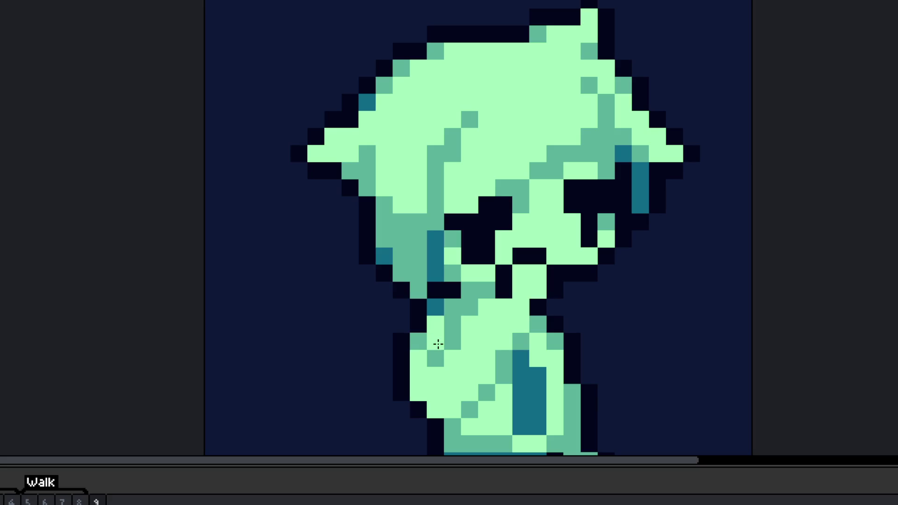
{"action": "scroll", "coordinate": [422, 355], "scroll_direction": "down", "scroll_amount": 5}
{"action": "scroll", "coordinate": [422, 364], "scroll_direction": "up", "scroll_amount": 1}
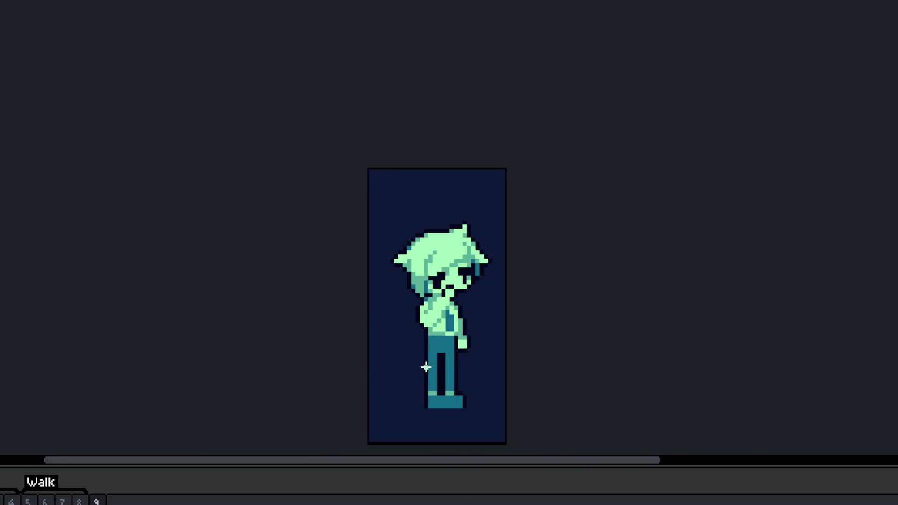
{"action": "scroll", "coordinate": [437, 322], "scroll_direction": "up", "scroll_amount": 4}
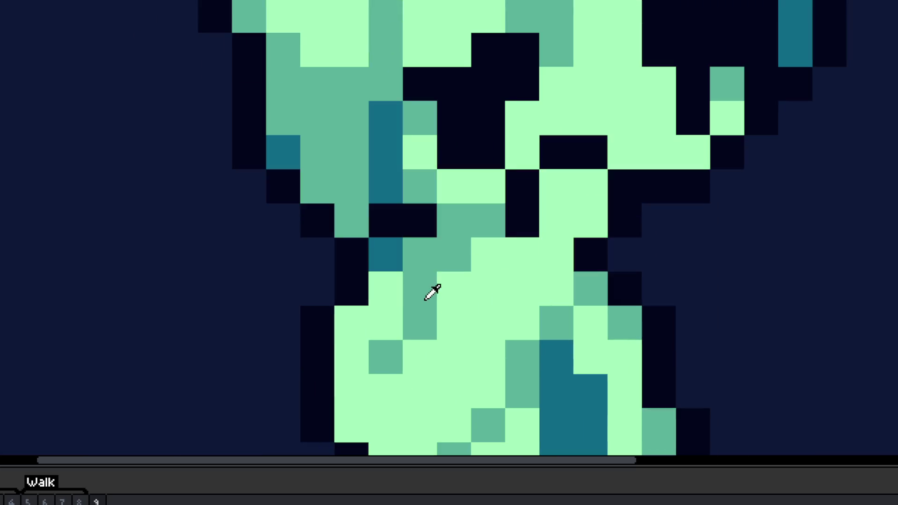
Step: Darken three torso pixels to mid-green and touch up the teal pixels below the chin
{"action": "left_click", "coordinate": [485, 260]}
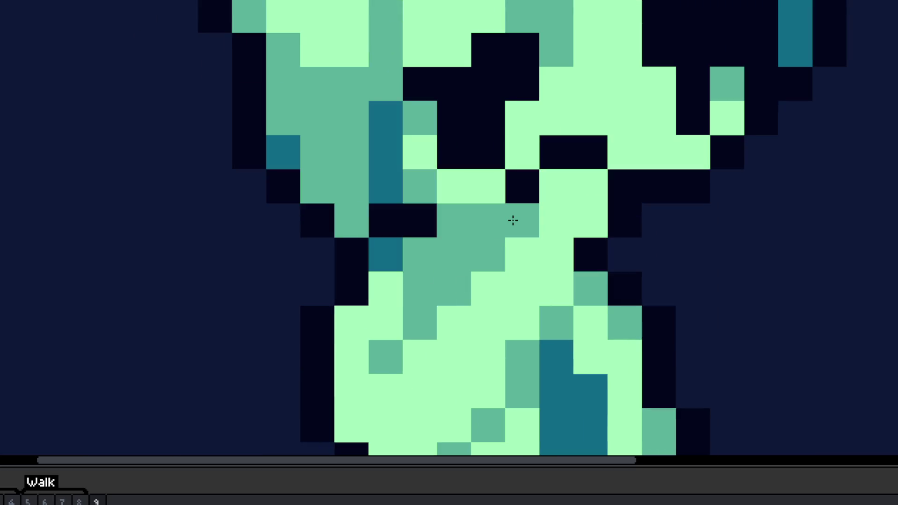
{"action": "left_click", "coordinate": [541, 250]}
{"action": "left_click", "coordinate": [529, 248]}
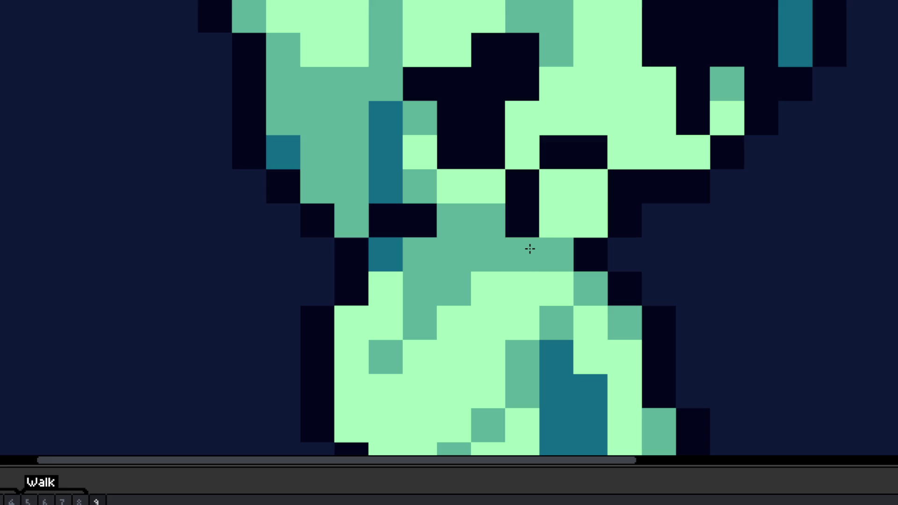
{"action": "scroll", "coordinate": [526, 229], "scroll_direction": "down", "scroll_amount": 4}
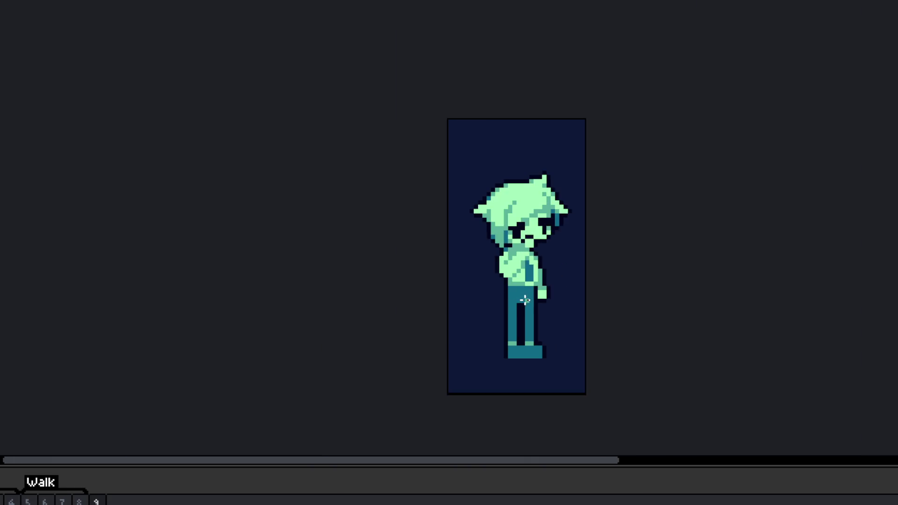
{"action": "scroll", "coordinate": [524, 300], "scroll_direction": "up", "scroll_amount": 3}
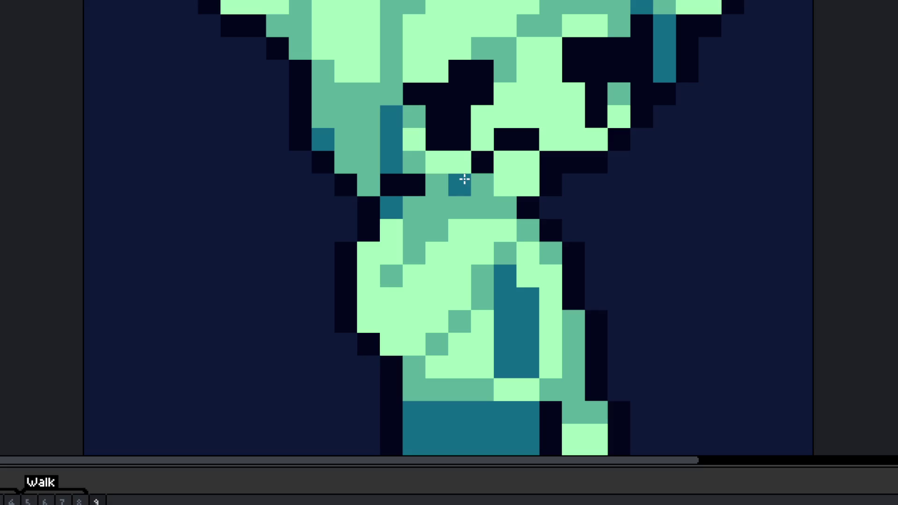
{"action": "left_click", "coordinate": [429, 217]}
{"action": "scroll", "coordinate": [431, 205], "scroll_direction": "down", "scroll_amount": 3}
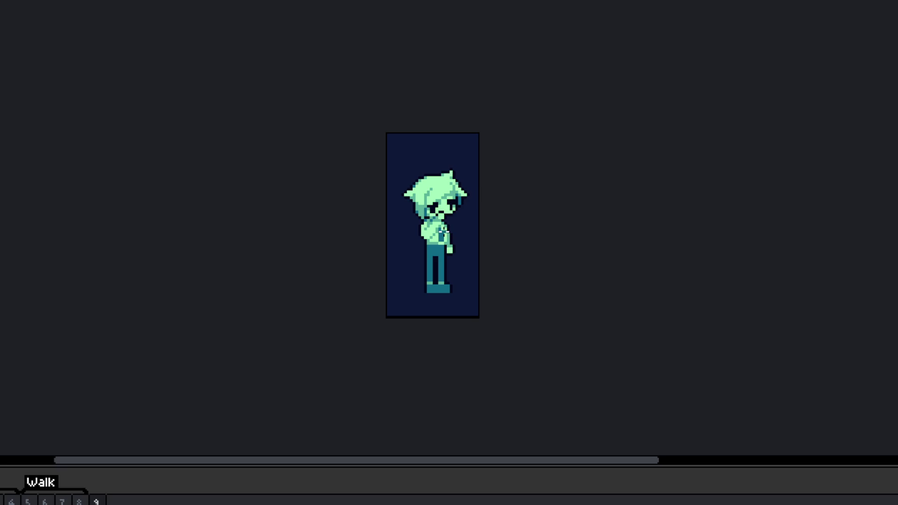
{"action": "scroll", "coordinate": [443, 232], "scroll_direction": "up", "scroll_amount": 4}
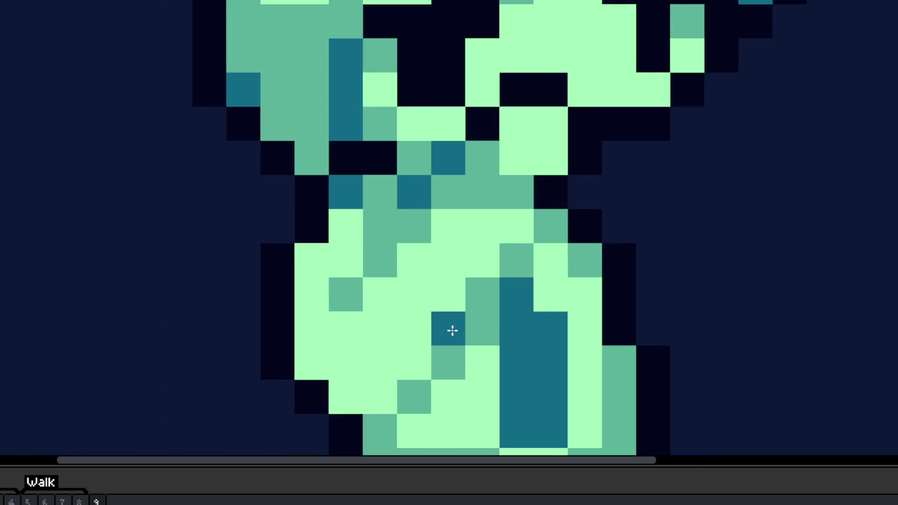
{"action": "left_click", "coordinate": [452, 330]}
Step: Select the hand area around the lower arm and move it up one pixel
{"action": "left_click_drag", "start_coordinate": [413, 362], "coordinate": [446, 308]}
{"action": "mouse_move", "coordinate": [514, 342]}
{"action": "left_mouse_down"}
{"action": "mouse_move", "coordinate": [376, 376]}
{"action": "mouse_move", "coordinate": [345, 275]}
{"action": "mouse_move", "coordinate": [310, 327]}
{"action": "mouse_move", "coordinate": [412, 240]}
{"action": "mouse_move", "coordinate": [381, 208]}
{"action": "mouse_move", "coordinate": [482, 241]}
{"action": "mouse_move", "coordinate": [514, 240]}
{"action": "left_mouse_up"}
{"action": "left_click_drag", "start_coordinate": [486, 287], "coordinate": [487, 254]}
{"action": "key", "text": "ctrl+d"}
Step: Erase two stray black outline pixels and lighten a mid-green chest pixel
{"action": "left_click", "coordinate": [342, 343]}
{"action": "left_click", "coordinate": [308, 308]}
{"action": "scroll", "coordinate": [400, 329], "scroll_direction": "down", "scroll_amount": 2}
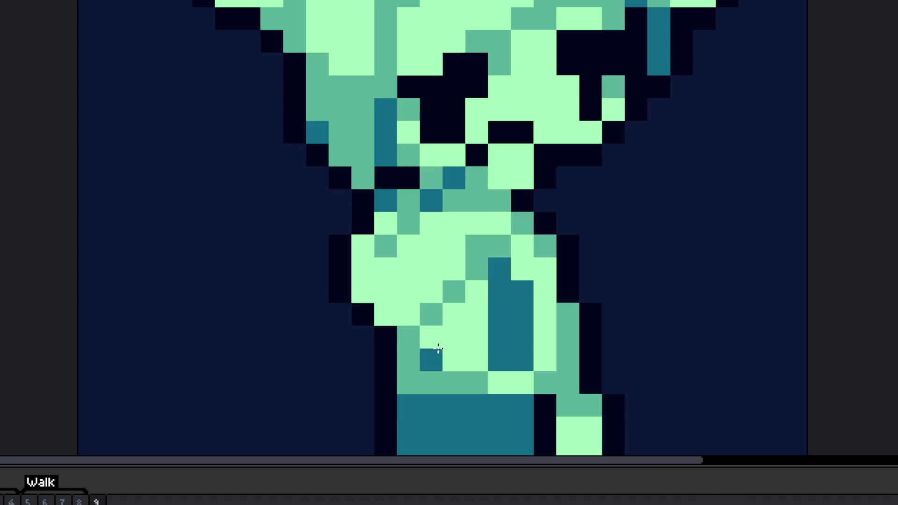
{"action": "scroll", "coordinate": [410, 351], "scroll_direction": "down", "scroll_amount": 5}
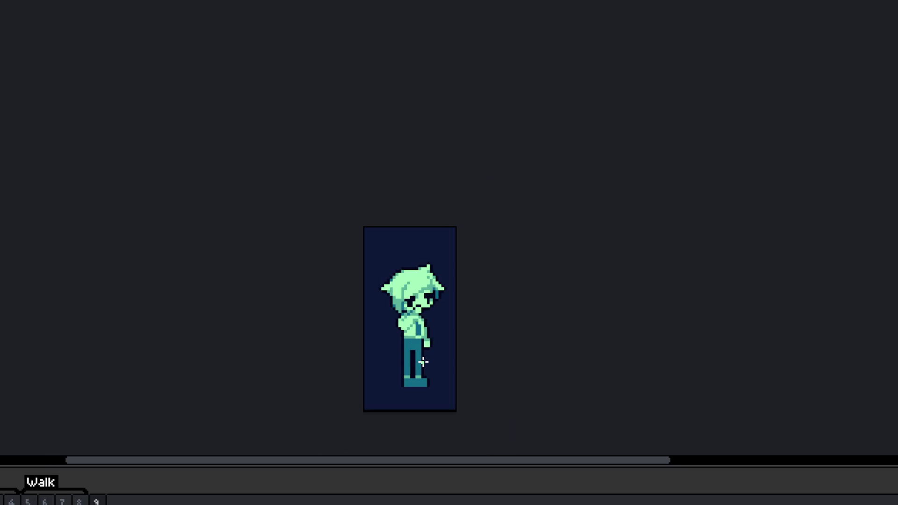
{"action": "scroll", "coordinate": [422, 362], "scroll_direction": "up", "scroll_amount": 1}
{"action": "scroll", "coordinate": [398, 328], "scroll_direction": "up", "scroll_amount": 5}
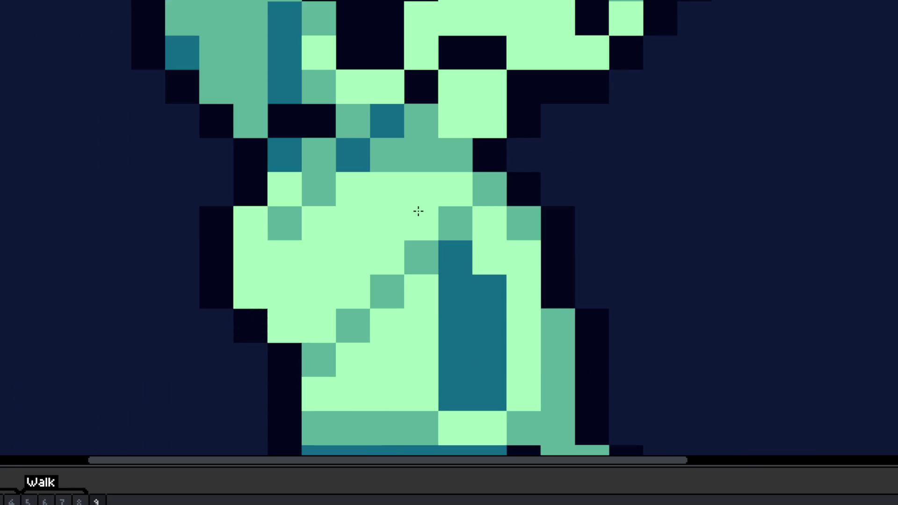
{"action": "left_click", "coordinate": [416, 160]}
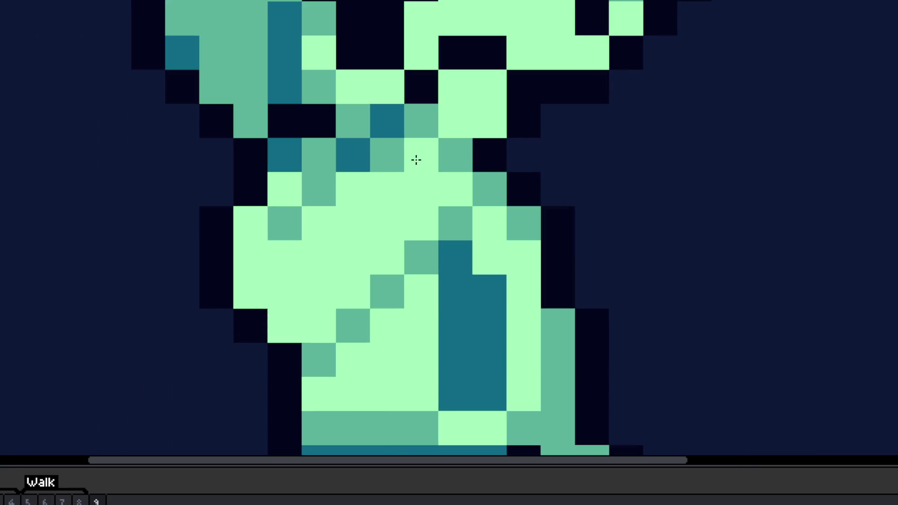
{"action": "scroll", "coordinate": [433, 231], "scroll_direction": "down", "scroll_amount": 2}
{"action": "scroll", "coordinate": [461, 325], "scroll_direction": "down", "scroll_amount": 2}
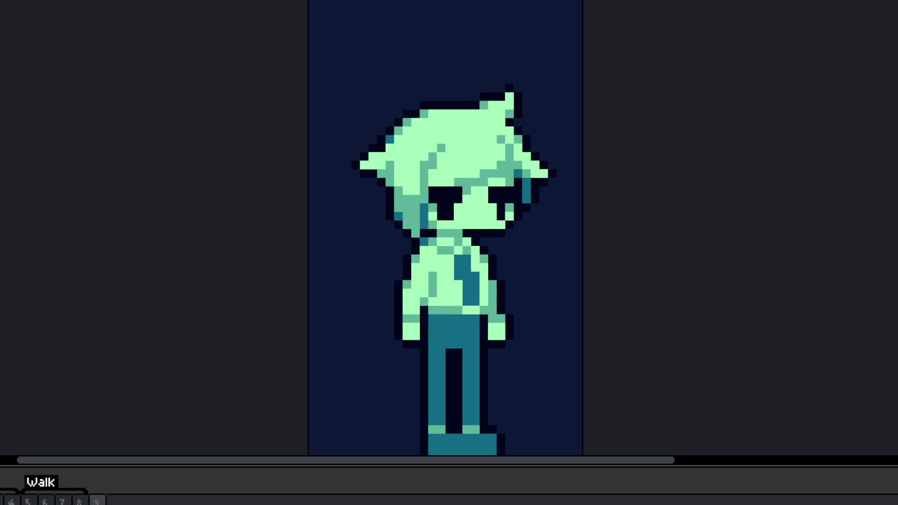
{"action": "left_click", "coordinate": [96, 500]}
{"action": "scroll", "coordinate": [472, 262], "scroll_direction": "up", "scroll_amount": 2}
{"action": "scroll", "coordinate": [472, 263], "scroll_direction": "down", "scroll_amount": 4}
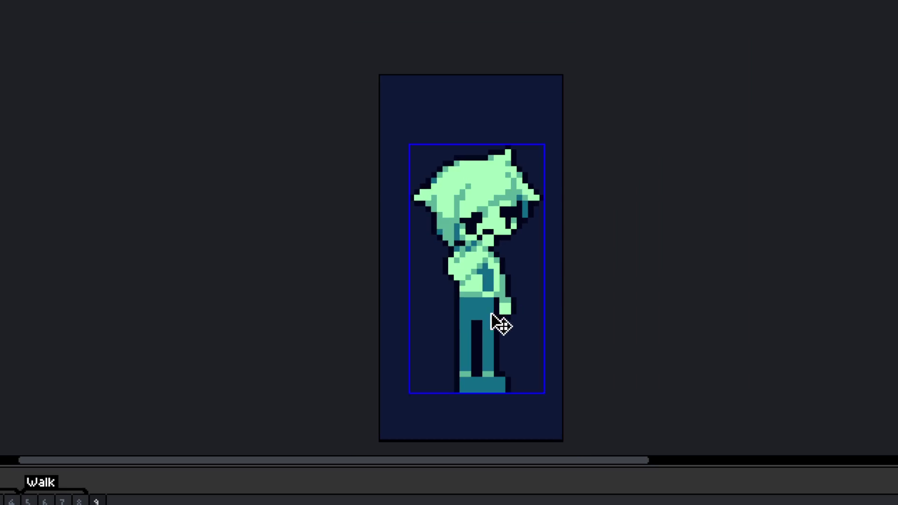
{"action": "scroll", "coordinate": [492, 315], "scroll_direction": "down", "scroll_amount": 3}
{"action": "scroll", "coordinate": [491, 329], "scroll_direction": "up", "scroll_amount": 1}
{"action": "scroll", "coordinate": [492, 335], "scroll_direction": "up", "scroll_amount": 1}
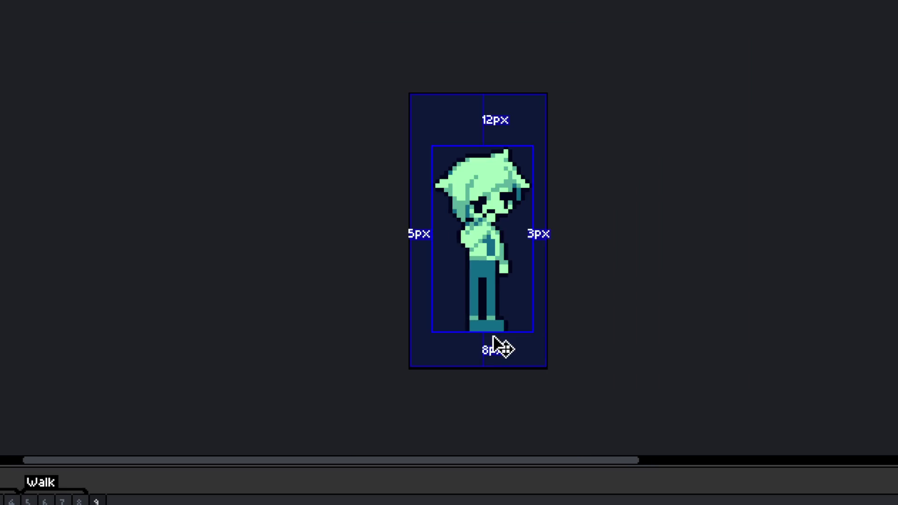
{"action": "scroll", "coordinate": [488, 225], "scroll_direction": "up", "scroll_amount": 2}
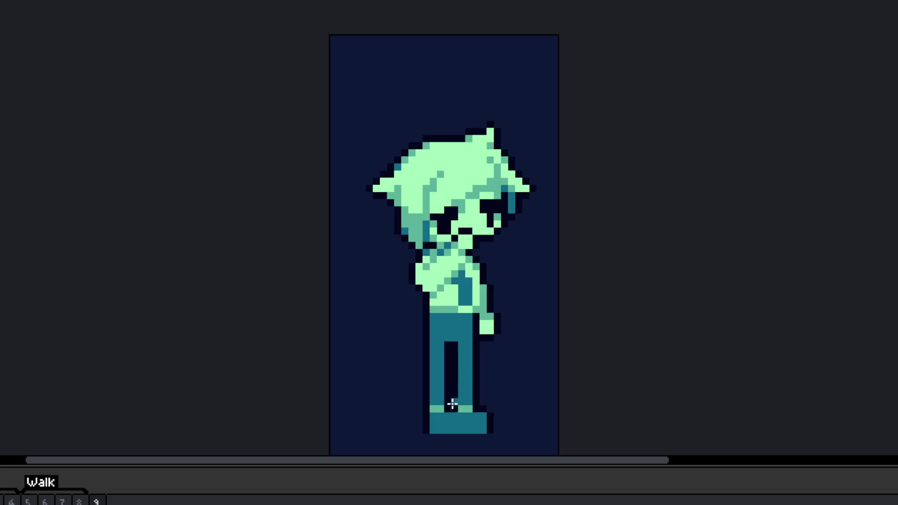
{"action": "scroll", "coordinate": [495, 374], "scroll_direction": "up", "scroll_amount": 2}
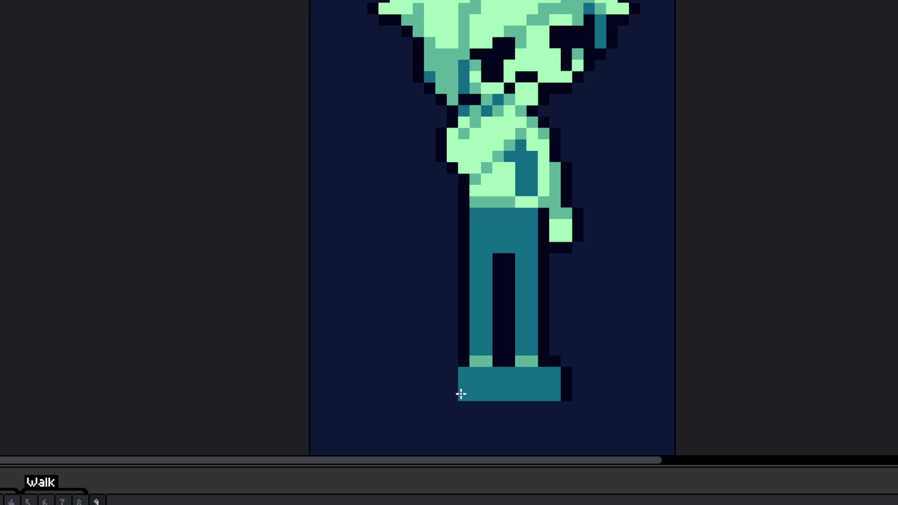
{"action": "scroll", "coordinate": [464, 381], "scroll_direction": "up", "scroll_amount": 1}
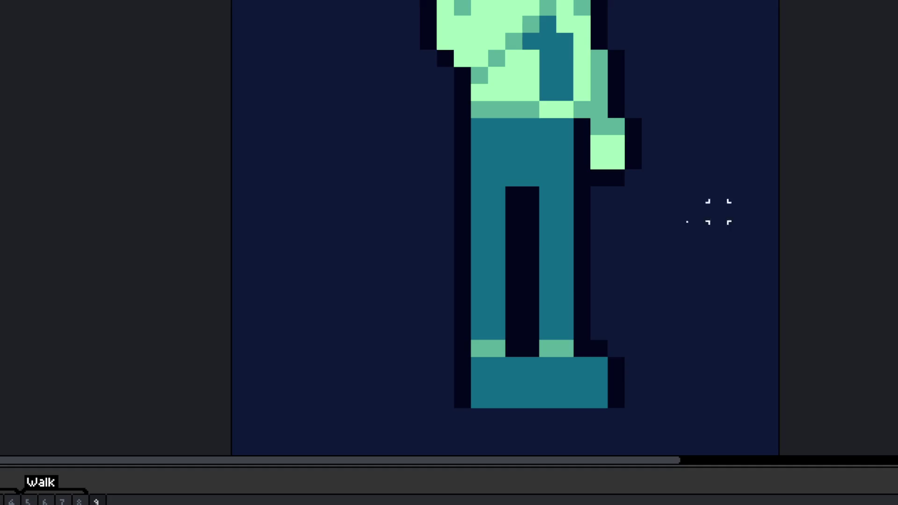
{"action": "scroll", "coordinate": [493, 335], "scroll_direction": "down", "scroll_amount": 4}
{"action": "key", "text": "Left"}
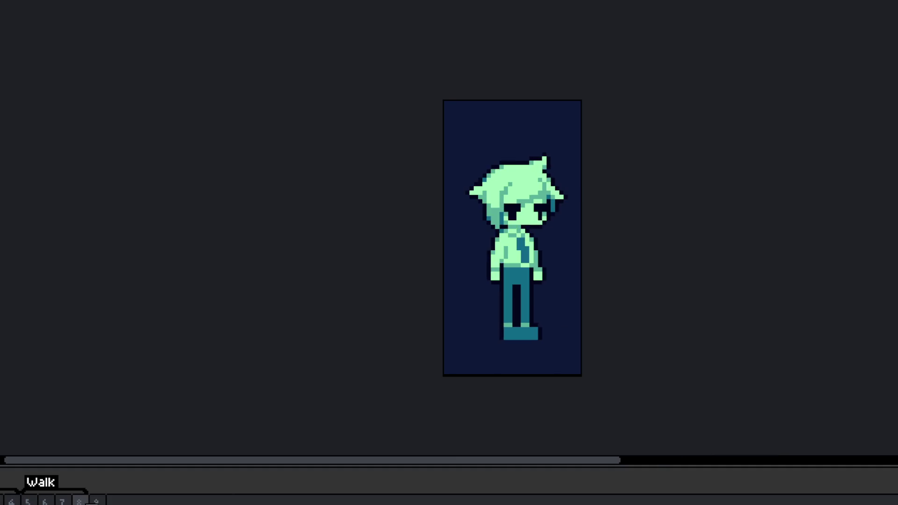
{"action": "key", "text": "Right"}
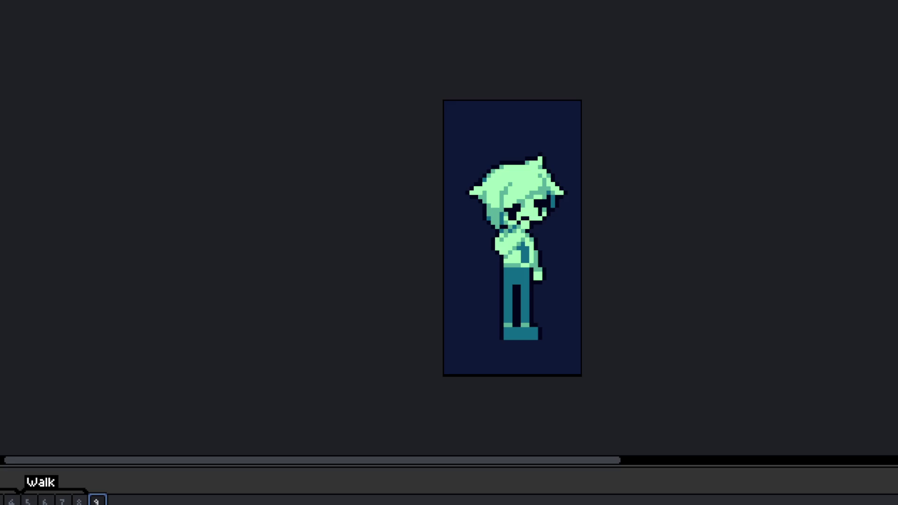
{"action": "key", "text": "Right"}
{"action": "key", "text": "Left"}
{"action": "scroll", "coordinate": [531, 334], "scroll_direction": "up", "scroll_amount": 5}
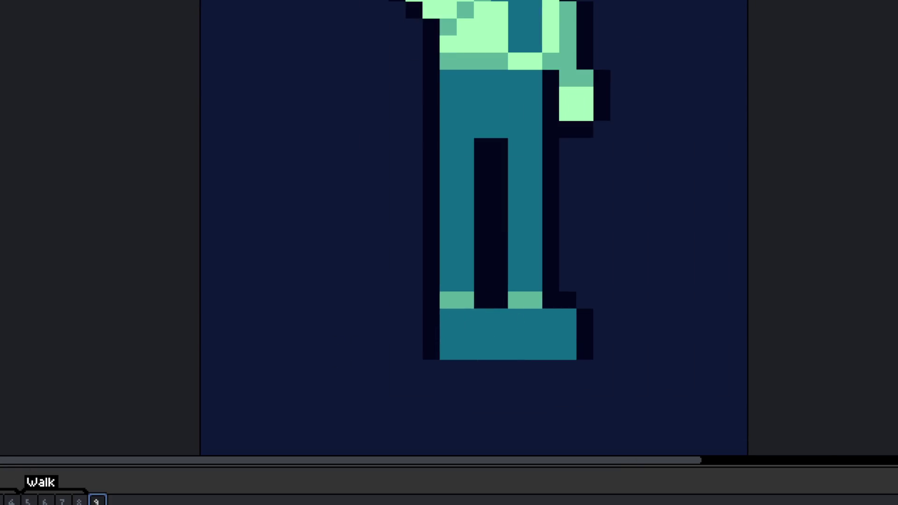
{"action": "key", "text": "Return"}
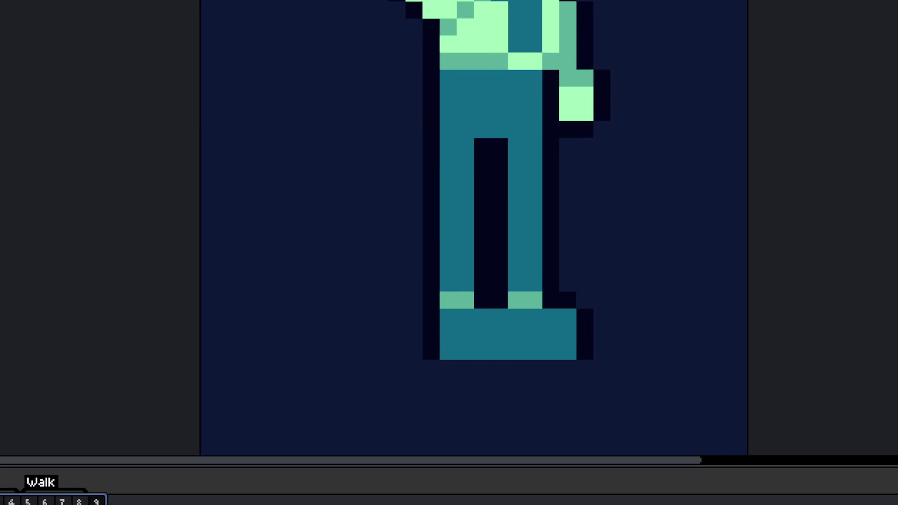
Step: Shift the left leg one pixel left and the right leg one pixel right
{"action": "left_click_drag", "start_coordinate": [488, 229], "coordinate": [394, 379]}
{"action": "left_click", "coordinate": [531, 246]}
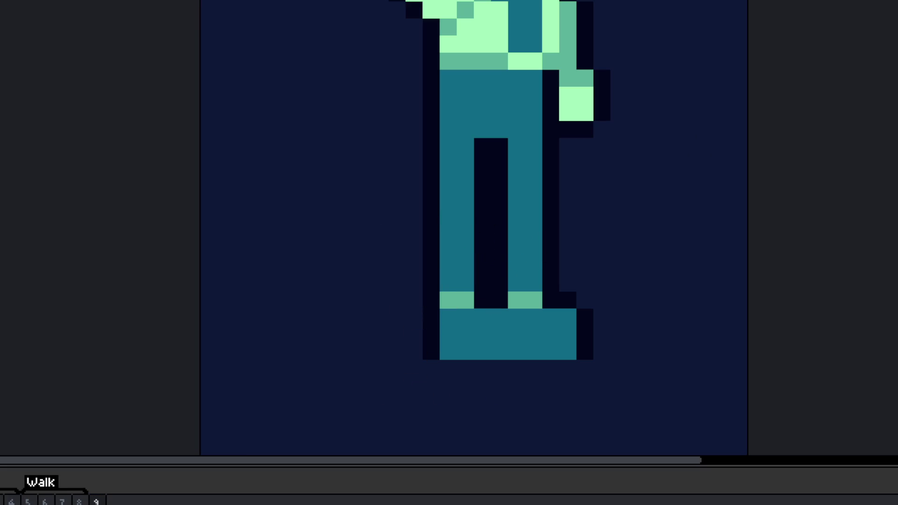
{"action": "left_click_drag", "start_coordinate": [494, 220], "coordinate": [385, 431]}
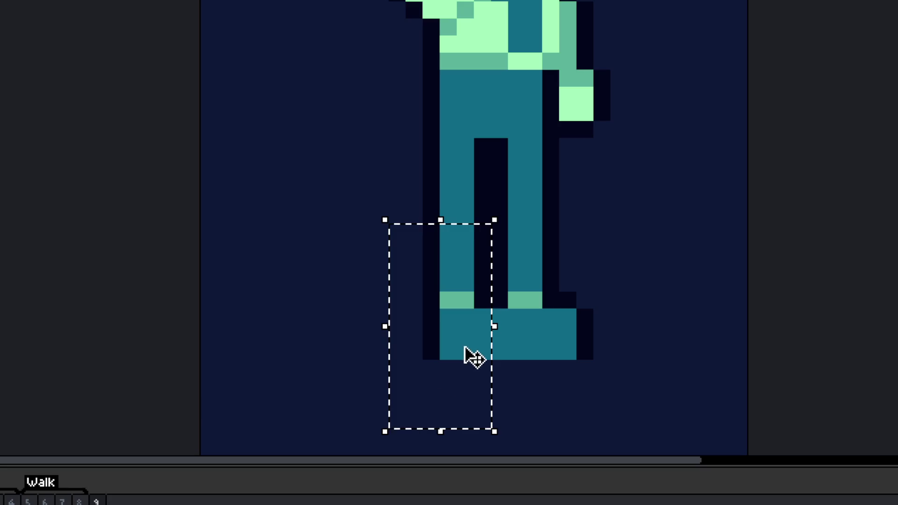
{"action": "mouse_move", "coordinate": [491, 317]}
{"action": "left_mouse_down"}
{"action": "mouse_move", "coordinate": [487, 356]}
{"action": "mouse_move", "coordinate": [475, 357]}
{"action": "left_mouse_up"}
{"action": "left_click", "coordinate": [542, 317]}
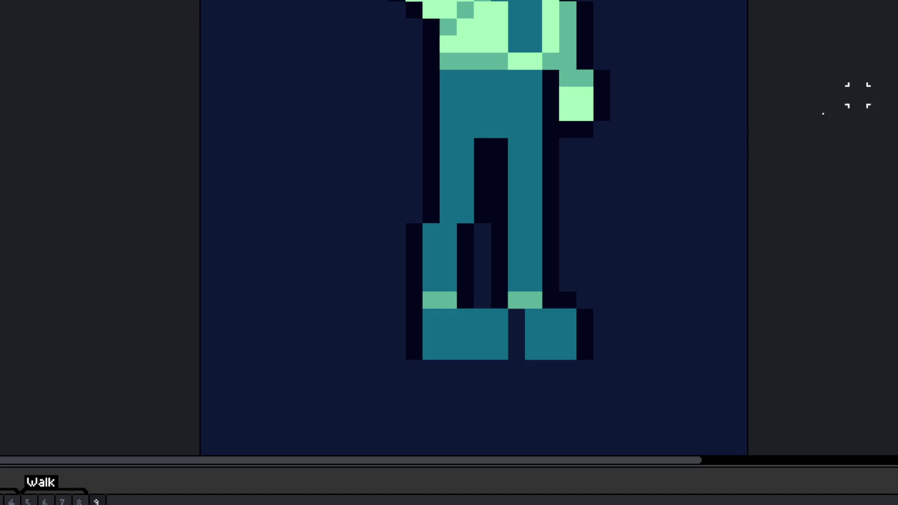
{"action": "mouse_move", "coordinate": [516, 283]}
{"action": "left_mouse_down"}
{"action": "mouse_move", "coordinate": [579, 319]}
{"action": "mouse_move", "coordinate": [648, 415]}
{"action": "left_mouse_up"}
{"action": "mouse_move", "coordinate": [576, 338]}
{"action": "left_mouse_down"}
{"action": "mouse_move", "coordinate": [593, 337]}
{"action": "mouse_move", "coordinate": [541, 325]}
{"action": "mouse_move", "coordinate": [527, 344]}
{"action": "left_mouse_up"}
{"action": "key", "text": "ctrl+d"}
Step: Undo the teal fill and paint the gap between the legs black
{"action": "scroll", "coordinate": [551, 327], "scroll_direction": "up", "scroll_amount": 1}
{"action": "key", "text": "ctrl+z"}
{"action": "mouse_move", "coordinate": [459, 301]}
{"action": "left_mouse_down"}
{"action": "mouse_move", "coordinate": [487, 266]}
{"action": "mouse_move", "coordinate": [521, 334]}
{"action": "left_mouse_up"}
{"action": "scroll", "coordinate": [501, 351], "scroll_direction": "down", "scroll_amount": 5}
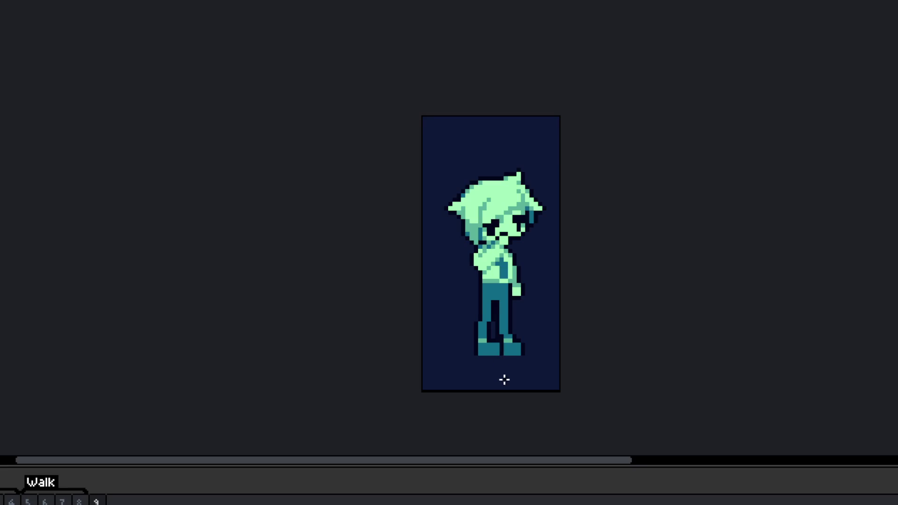
Step: Compare with the standing pose, then fix the pixels between the feet and shorten the left leg's outline
{"action": "key", "text": "Return"}
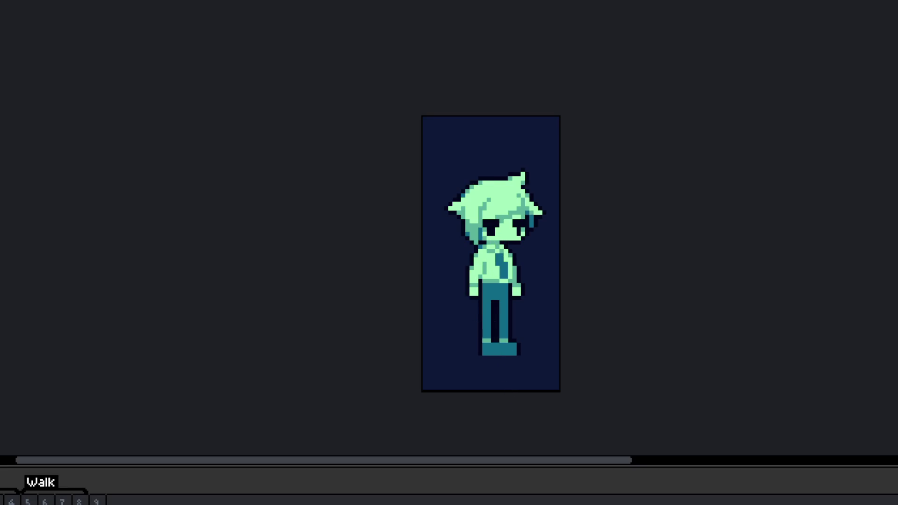
{"action": "left_click", "coordinate": [98, 501]}
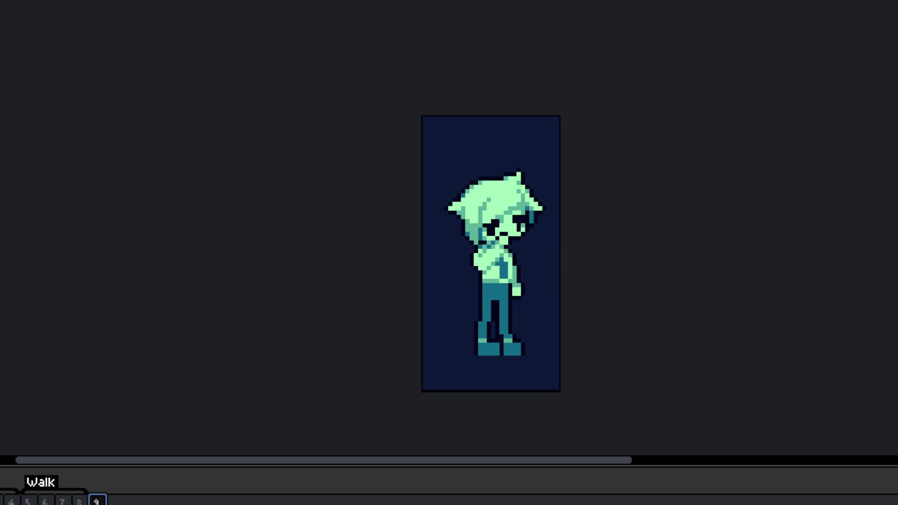
{"action": "scroll", "coordinate": [468, 360], "scroll_direction": "up", "scroll_amount": 5}
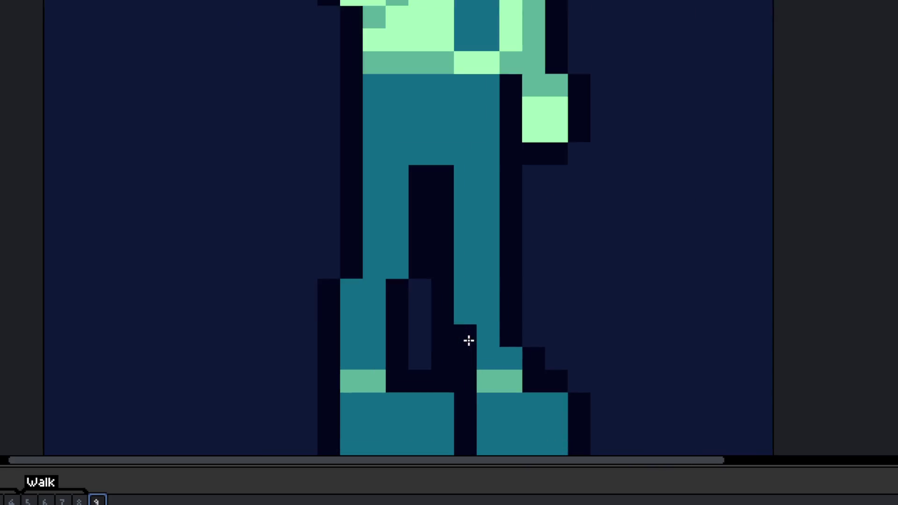
{"action": "right_click", "coordinate": [520, 334]}
{"action": "left_click", "coordinate": [558, 334]}
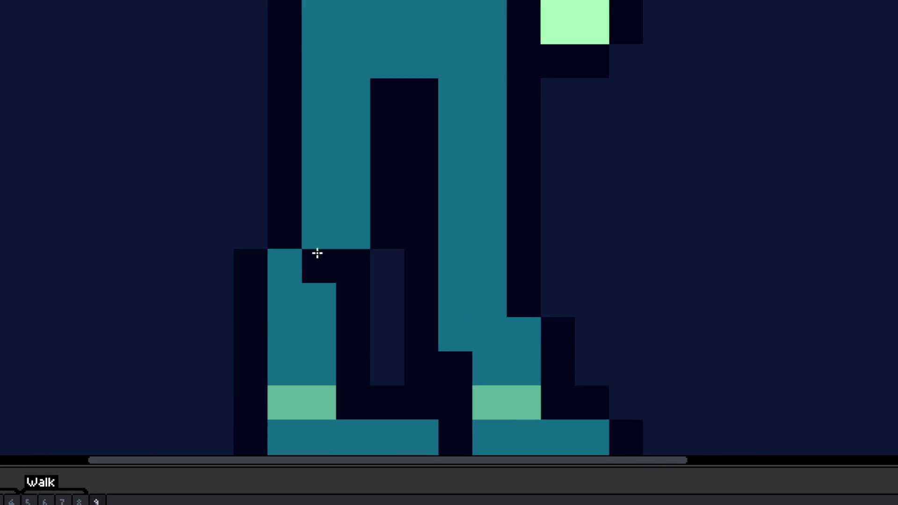
{"action": "right_click", "coordinate": [294, 236]}
{"action": "scroll", "coordinate": [256, 224], "scroll_direction": "down", "scroll_amount": 5}
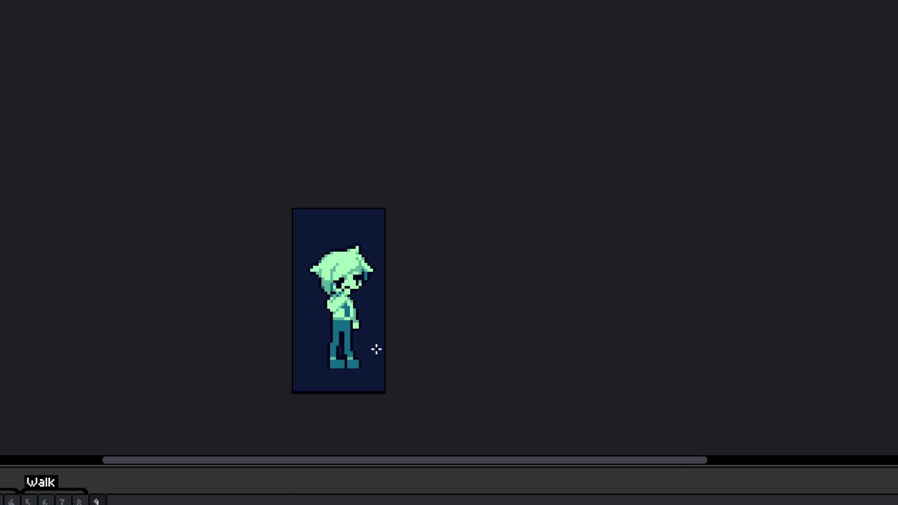
Step: Paint light-green pixels above the boy's hand and darken two hand-edge pixels
{"action": "scroll", "coordinate": [370, 350], "scroll_direction": "up", "scroll_amount": 4}
{"action": "scroll", "coordinate": [356, 341], "scroll_direction": "up", "scroll_amount": 2}
{"action": "left_click", "coordinate": [321, 327]}
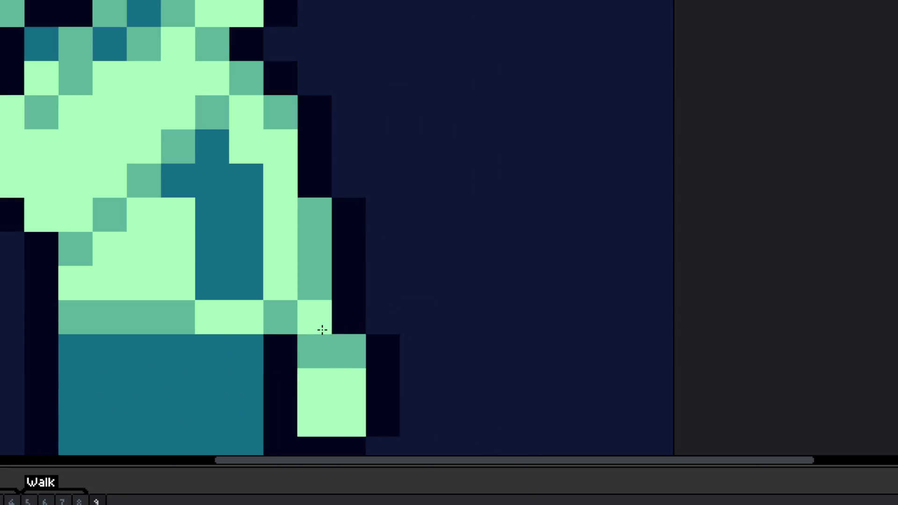
{"action": "left_click", "coordinate": [352, 345]}
{"action": "left_click", "coordinate": [352, 345]}
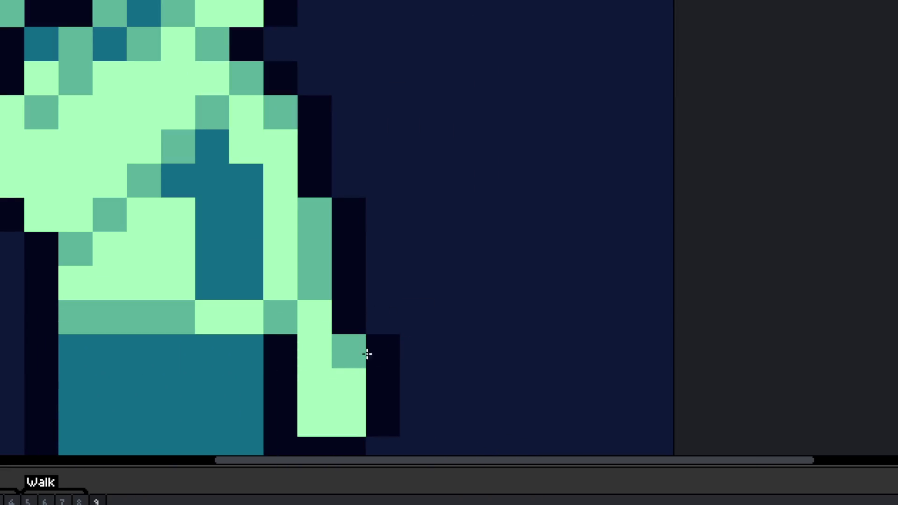
{"action": "left_click", "coordinate": [314, 385]}
Step: Draw the bent elbow's mid-green diagonal edge and fill it with mid-green
{"action": "left_click", "coordinate": [314, 146]}
{"action": "left_click", "coordinate": [348, 180]}
{"action": "left_click", "coordinate": [383, 214]}
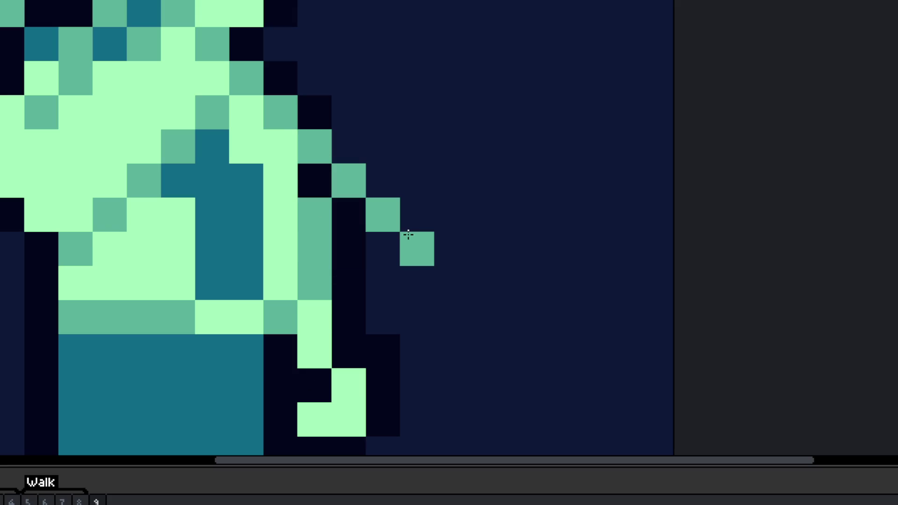
{"action": "left_click", "coordinate": [383, 241]}
{"action": "left_click", "coordinate": [343, 282]}
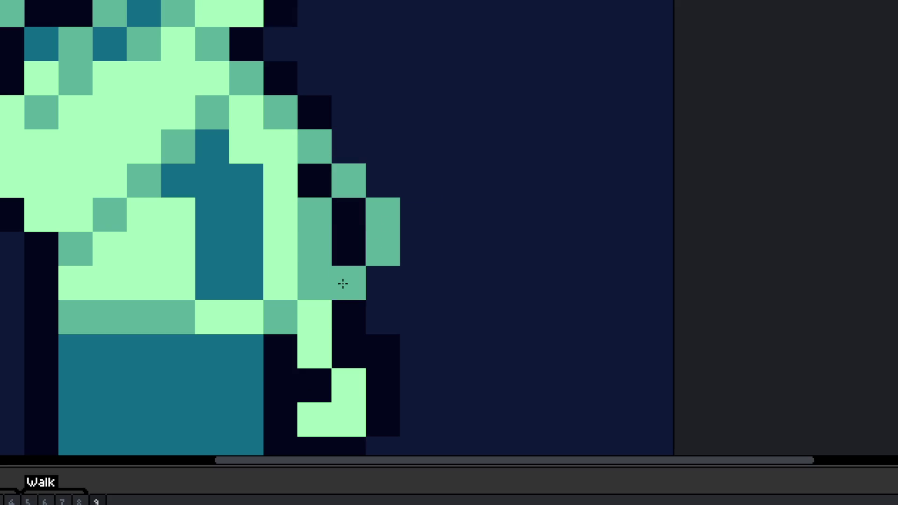
{"action": "left_click", "coordinate": [355, 243]}
{"action": "left_click", "coordinate": [348, 214]}
{"action": "left_click", "coordinate": [319, 182]}
Step: Outline the elbow in dark pixels and add dark teal shading
{"action": "left_click", "coordinate": [382, 283]}
{"action": "left_click", "coordinate": [417, 247]}
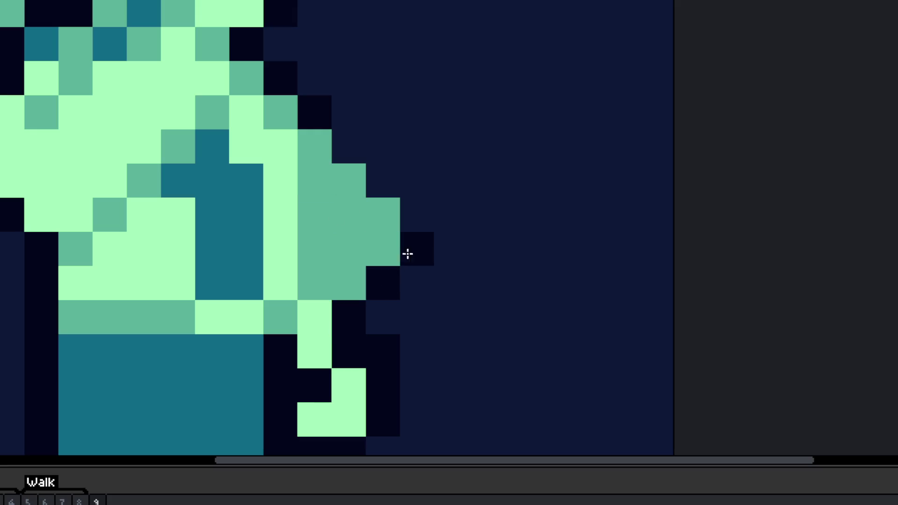
{"action": "left_click", "coordinate": [416, 215]}
{"action": "left_click", "coordinate": [382, 181]}
{"action": "left_click", "coordinate": [348, 147]}
{"action": "left_click", "coordinate": [314, 215]}
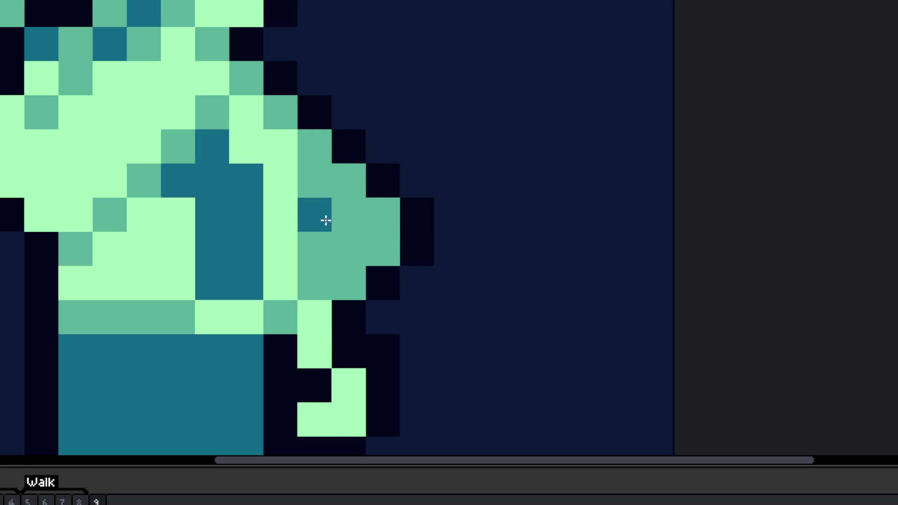
{"action": "left_click", "coordinate": [315, 248]}
Step: Erase the outline right of the hand and redraw it one column left
{"action": "scroll", "coordinate": [339, 305], "scroll_direction": "down", "scroll_amount": 8}
{"action": "scroll", "coordinate": [344, 333], "scroll_direction": "up", "scroll_amount": 8}
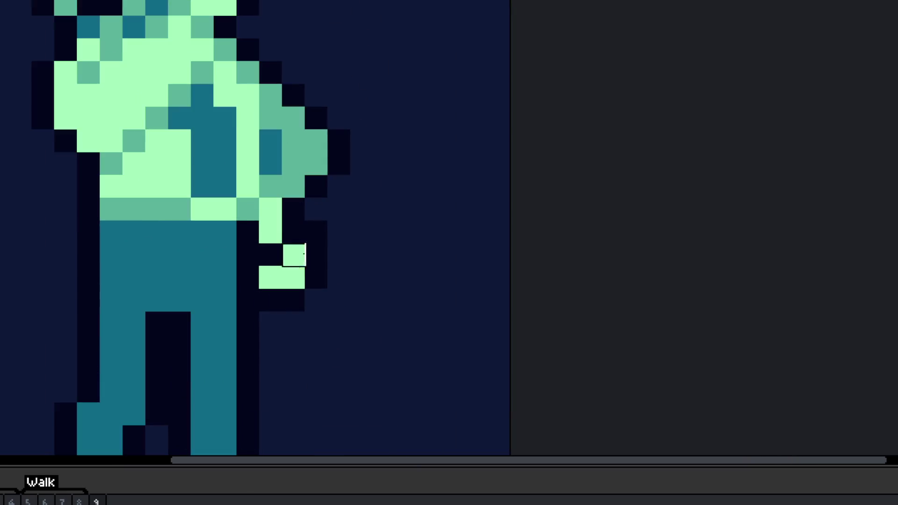
{"action": "scroll", "coordinate": [327, 243], "scroll_direction": "down", "scroll_amount": 8}
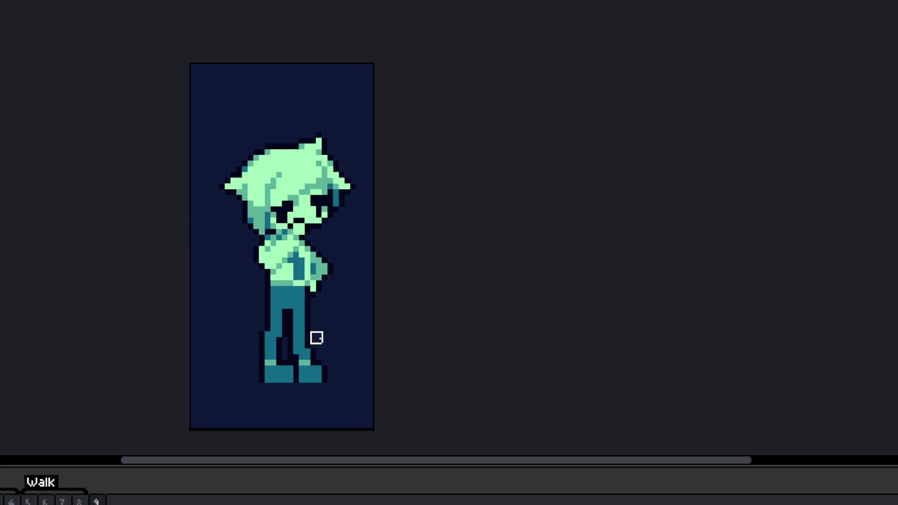
{"action": "scroll", "coordinate": [339, 309], "scroll_direction": "up", "scroll_amount": 8}
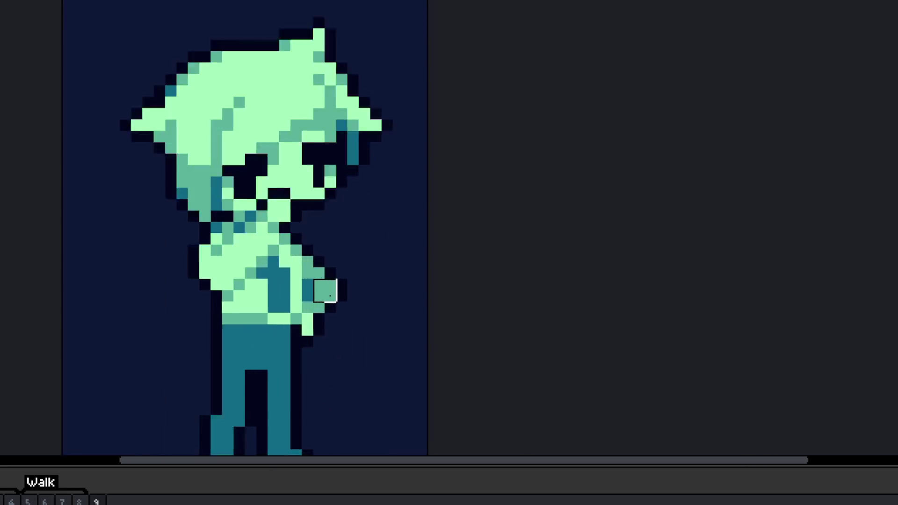
{"action": "right_click", "coordinate": [359, 271]}
{"action": "right_click", "coordinate": [351, 294]}
{"action": "left_click", "coordinate": [304, 316]}
{"action": "right_click", "coordinate": [328, 317]}
{"action": "left_click", "coordinate": [311, 242]}
{"action": "right_click", "coordinate": [327, 248]}
Step: Add a dark outline pixel at the hand, teal elbow shading, and dark outline beside the elbow
{"action": "scroll", "coordinate": [338, 322], "scroll_direction": "down", "scroll_amount": 5}
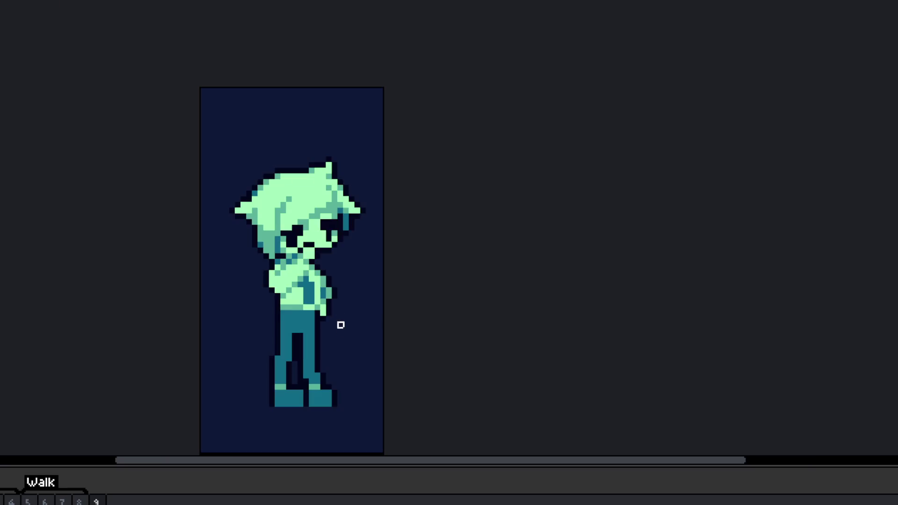
{"action": "scroll", "coordinate": [323, 285], "scroll_direction": "up", "scroll_amount": 7}
{"action": "left_click", "coordinate": [284, 250]}
{"action": "left_click", "coordinate": [301, 275], "text": "alt"}
{"action": "left_click", "coordinate": [289, 248]}
{"action": "left_click", "coordinate": [318, 216]}
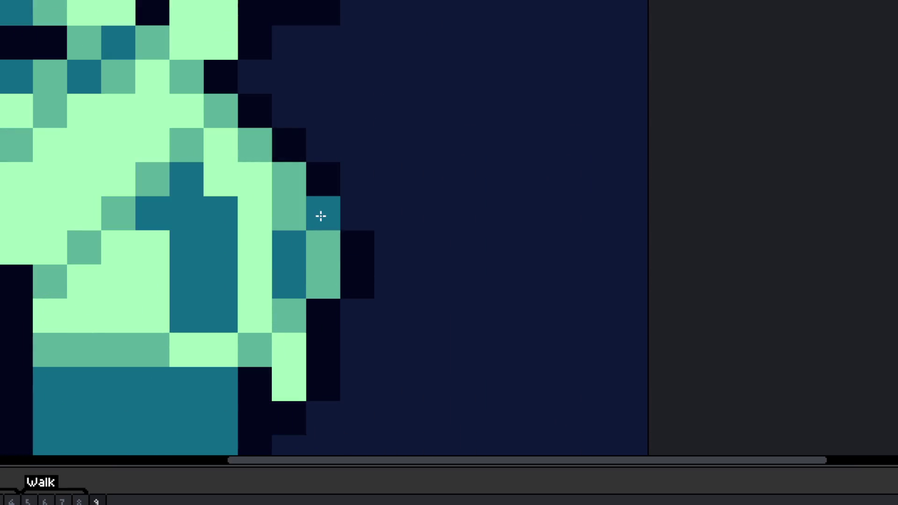
{"action": "left_click", "coordinate": [313, 305]}
{"action": "left_click", "coordinate": [354, 265], "text": "alt"}
{"action": "left_click", "coordinate": [353, 210]}
{"action": "left_click", "coordinate": [346, 313]}
Step: Sample the sprite's light green and paint two pixels beside the hand
{"action": "scroll", "coordinate": [346, 313], "scroll_direction": "down", "scroll_amount": 6}
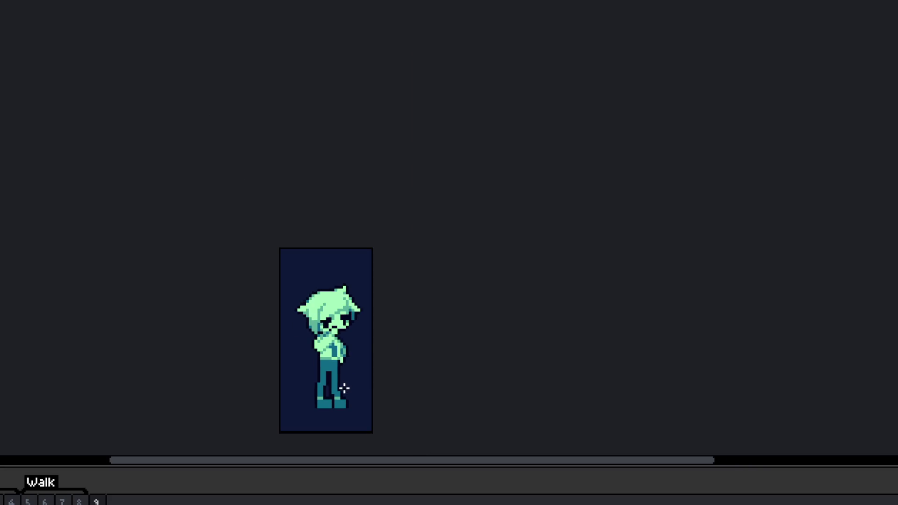
{"action": "scroll", "coordinate": [343, 355], "scroll_direction": "up", "scroll_amount": 4}
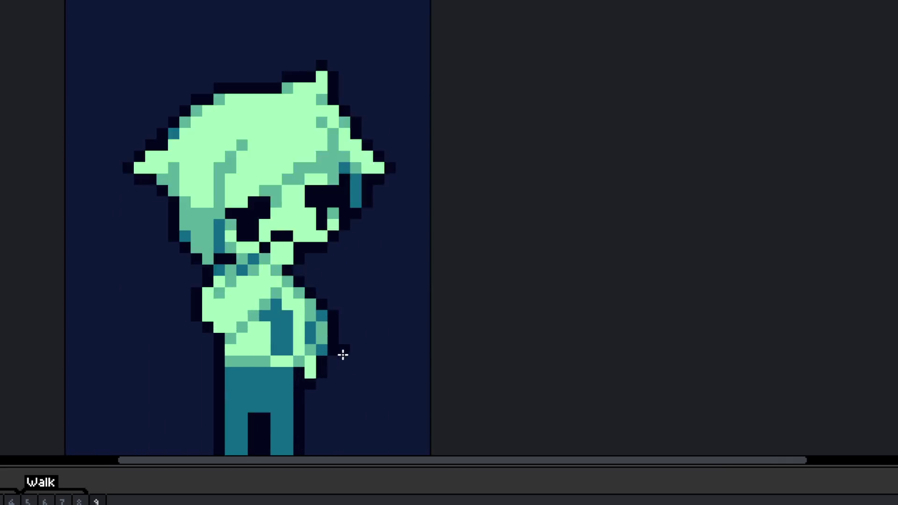
{"action": "scroll", "coordinate": [343, 354], "scroll_direction": "up", "scroll_amount": 3}
{"action": "left_click", "coordinate": [300, 363], "text": "alt"}
{"action": "left_click", "coordinate": [258, 391]}
{"action": "left_click", "coordinate": [327, 391]}
{"action": "scroll", "coordinate": [343, 401], "scroll_direction": "down", "scroll_amount": 4}
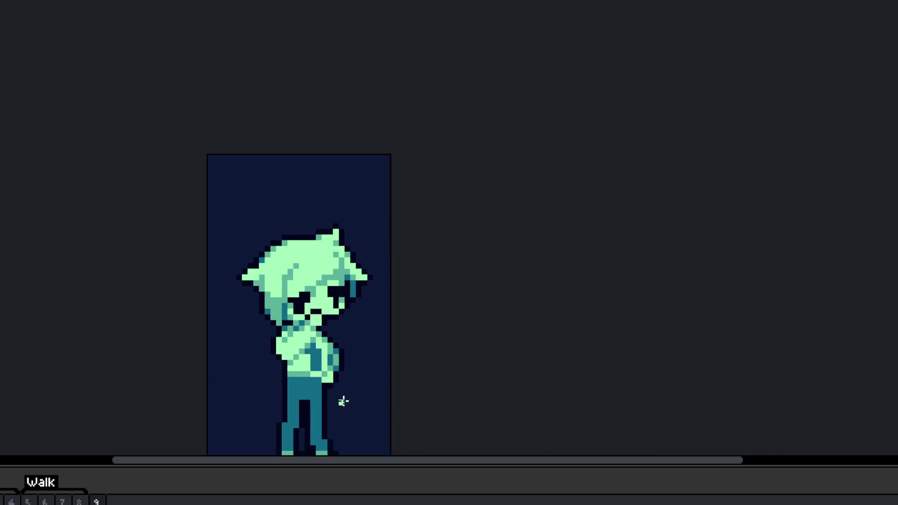
{"action": "scroll", "coordinate": [326, 396], "scroll_direction": "down", "scroll_amount": 2}
{"action": "scroll", "coordinate": [332, 407], "scroll_direction": "up", "scroll_amount": 2}
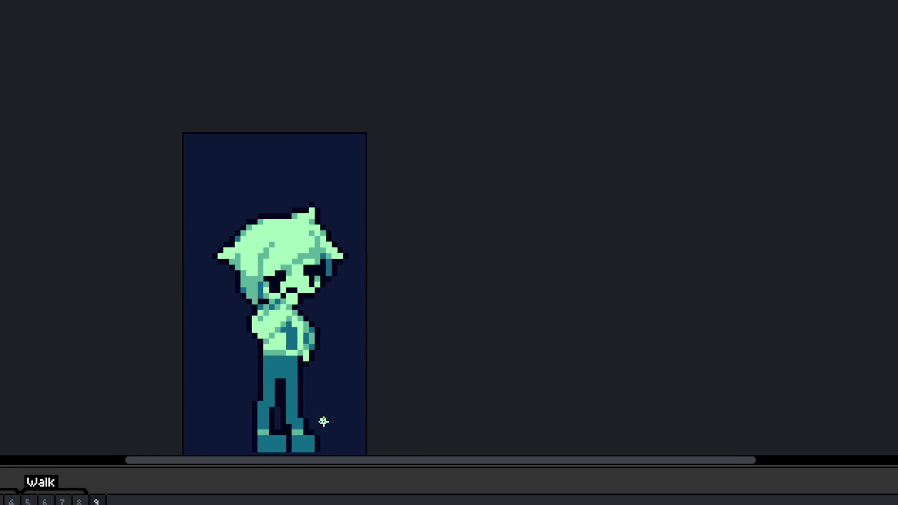
{"action": "scroll", "coordinate": [322, 423], "scroll_direction": "down", "scroll_amount": 2}
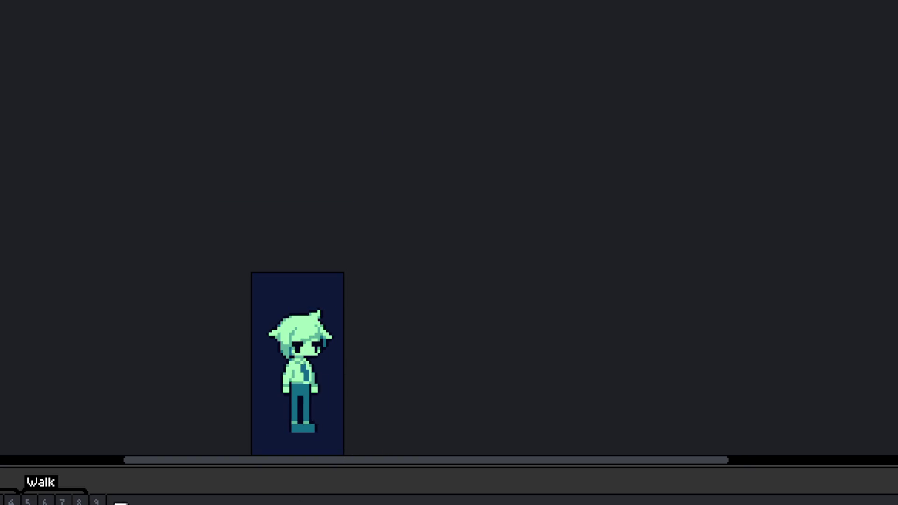
Step: On walk frame 9, lasso part of the boy's hair, nudge it, and drop the selection
{"action": "left_click", "coordinate": [97, 500]}
{"action": "scroll", "coordinate": [318, 369], "scroll_direction": "up", "scroll_amount": 3}
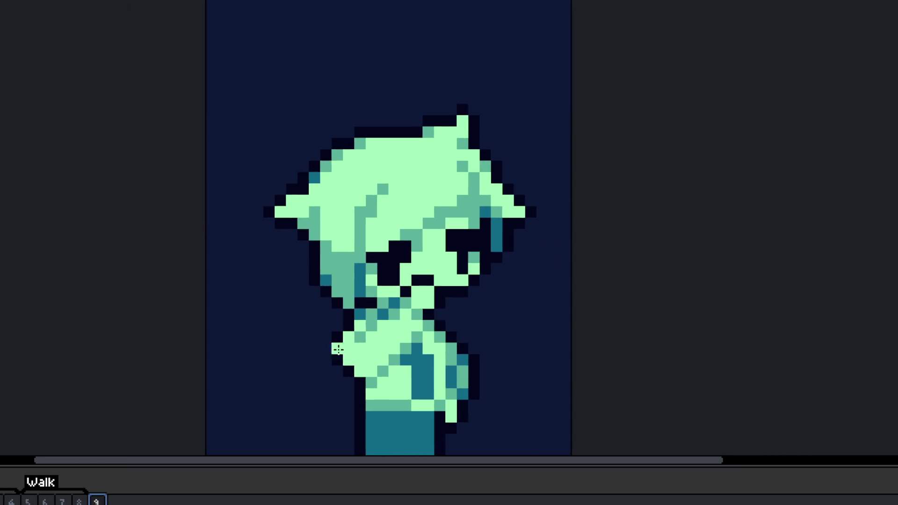
{"action": "key", "text": "Return"}
{"action": "scroll", "coordinate": [348, 178], "scroll_direction": "up", "scroll_amount": 2}
{"action": "mouse_move", "coordinate": [457, 195]}
{"action": "left_mouse_down"}
{"action": "mouse_move", "coordinate": [331, 287]}
{"action": "mouse_move", "coordinate": [243, 301]}
{"action": "mouse_move", "coordinate": [197, 218]}
{"action": "mouse_move", "coordinate": [423, 206]}
{"action": "left_mouse_up"}
{"action": "left_click_drag", "start_coordinate": [352, 240], "coordinate": [344, 266]}
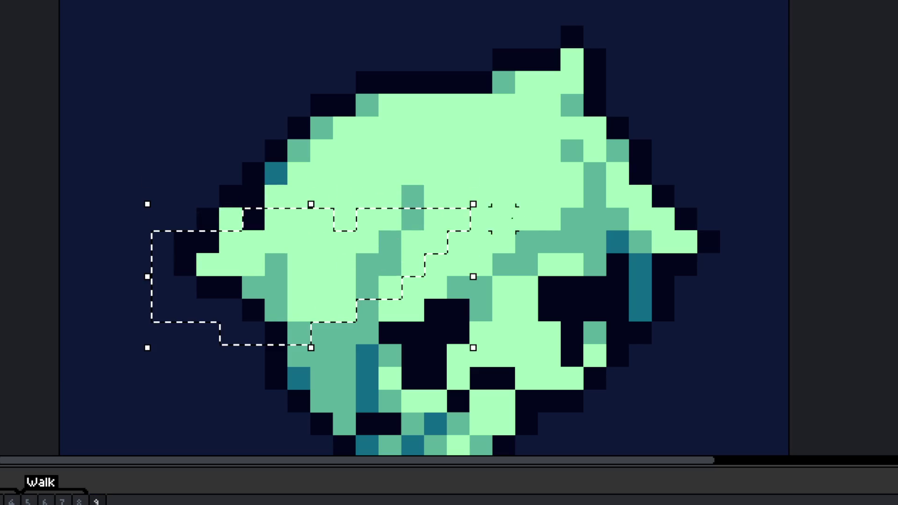
{"action": "key", "text": "Up"}
{"action": "key", "text": "Down"}
{"action": "key", "text": "Return"}
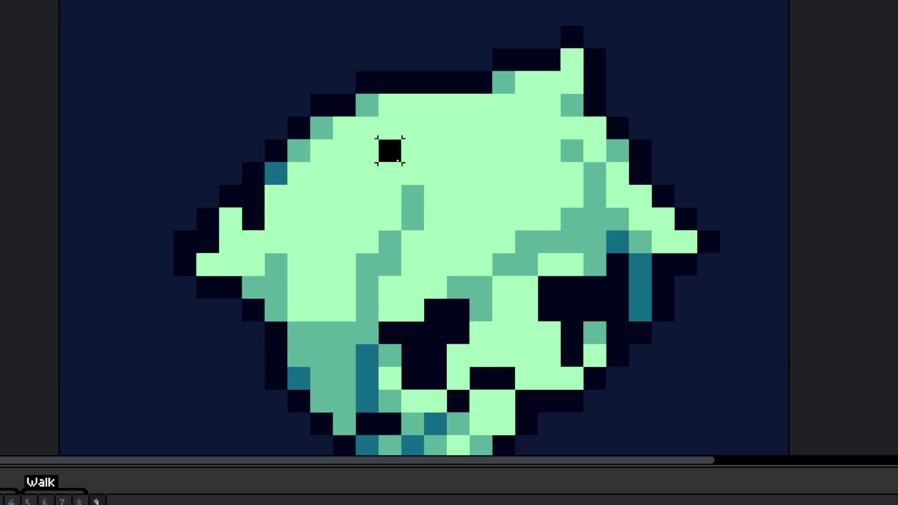
Step: Blacken the left hair tip, clear its extra outline, and lighten two medium-green hair pixels
{"action": "left_click", "coordinate": [230, 219]}
{"action": "left_click_drag", "start_coordinate": [230, 197], "coordinate": [186, 242]}
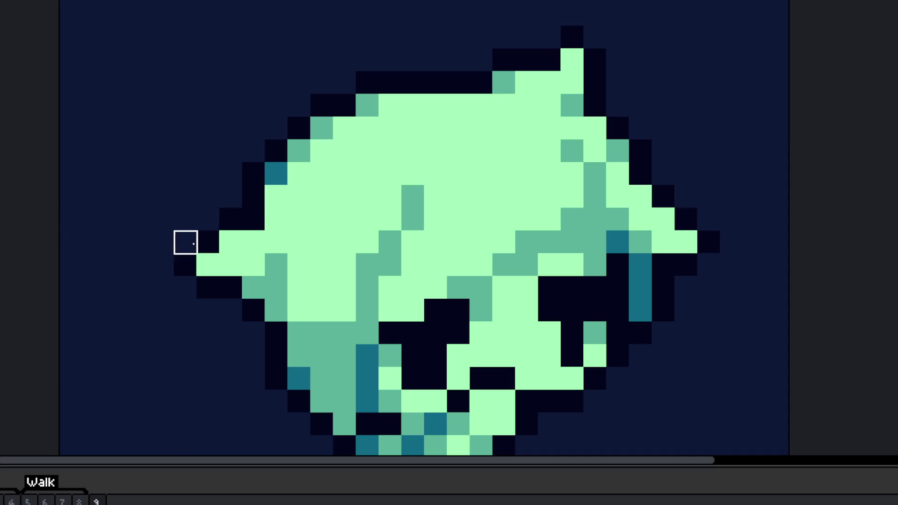
{"action": "left_click", "coordinate": [413, 197]}
{"action": "left_click", "coordinate": [390, 241]}
Step: Compare against the next frame, return to walk frame 9, and fit the sprite on screen
{"action": "scroll", "coordinate": [323, 299], "scroll_direction": "down", "scroll_amount": 3}
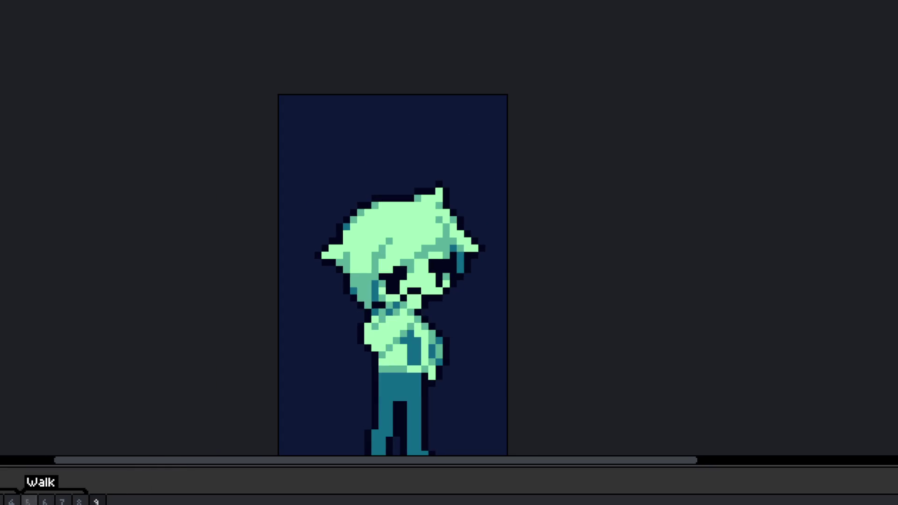
{"action": "key", "text": "Right"}
{"action": "left_click", "coordinate": [96, 500]}
{"action": "scroll", "coordinate": [340, 265], "scroll_direction": "up", "scroll_amount": 3}
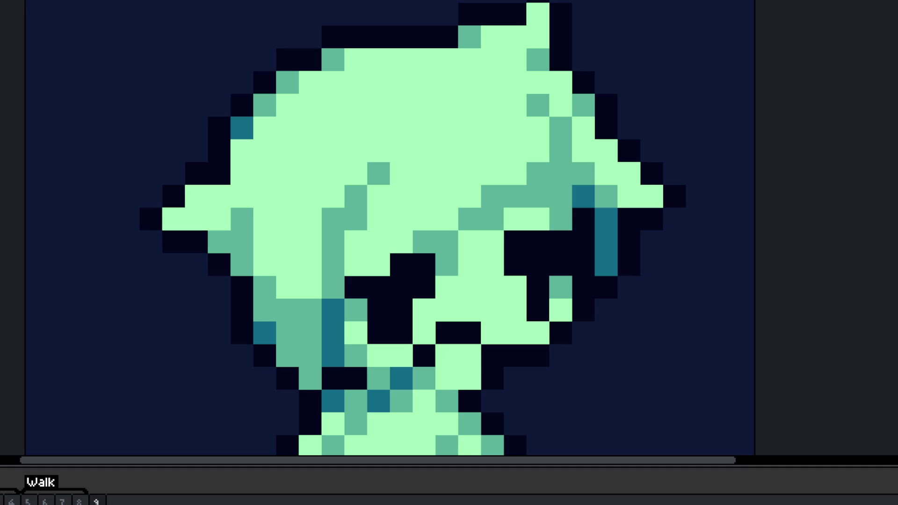
{"action": "key", "text": "ctrl+0"}
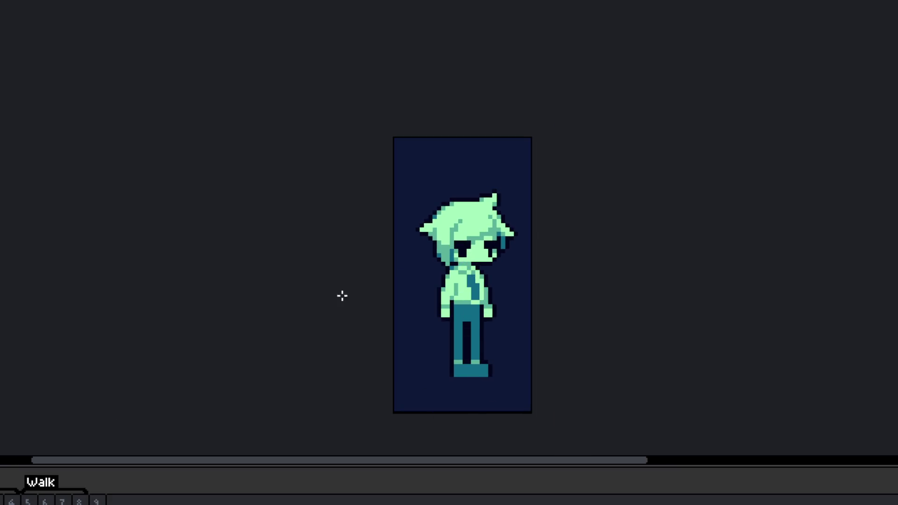
Step: Play the boy's walk animation from frame 9 and stop back on frame 9
{"action": "left_click", "coordinate": [96, 500]}
{"action": "scroll", "coordinate": [462, 234], "scroll_direction": "up", "scroll_amount": 1}
{"action": "scroll", "coordinate": [467, 234], "scroll_direction": "up", "scroll_amount": 2}
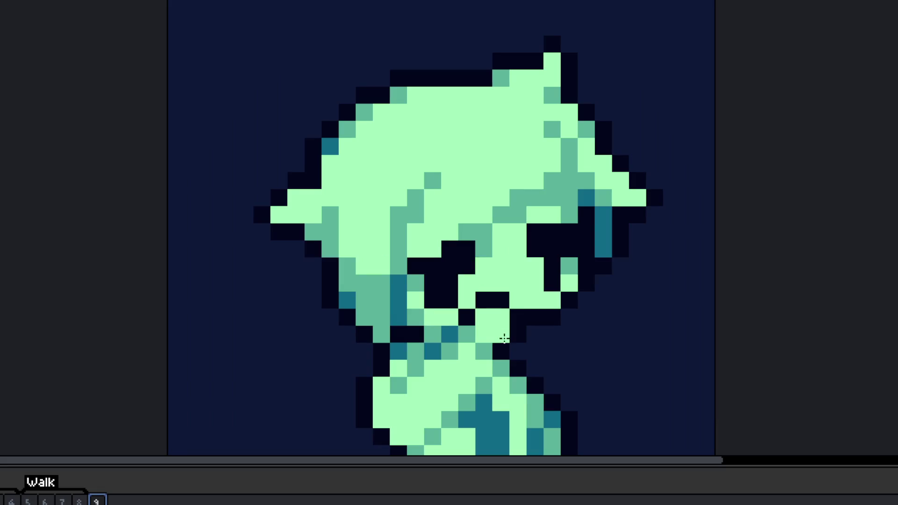
{"action": "scroll", "coordinate": [519, 377], "scroll_direction": "down", "scroll_amount": 2}
{"action": "key", "text": "Return"}
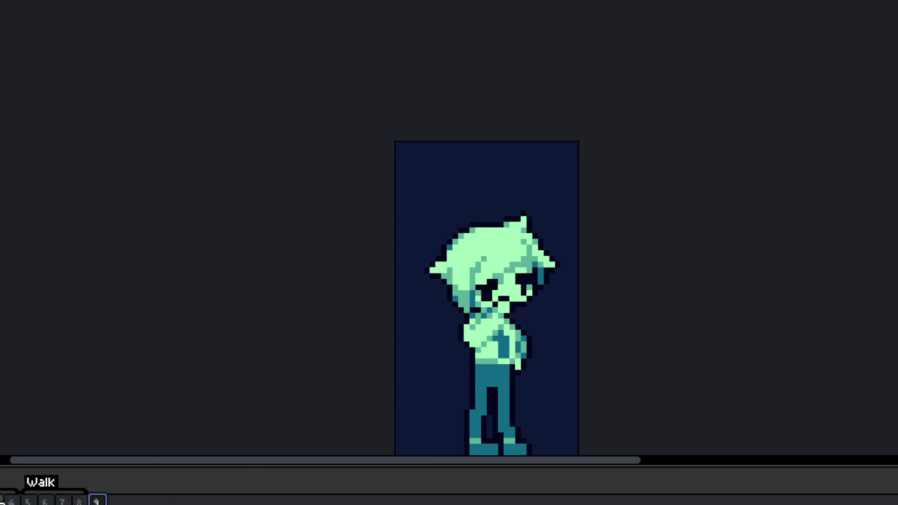
{"action": "left_click", "coordinate": [97, 501]}
{"action": "scroll", "coordinate": [418, 301], "scroll_direction": "down", "scroll_amount": 1}
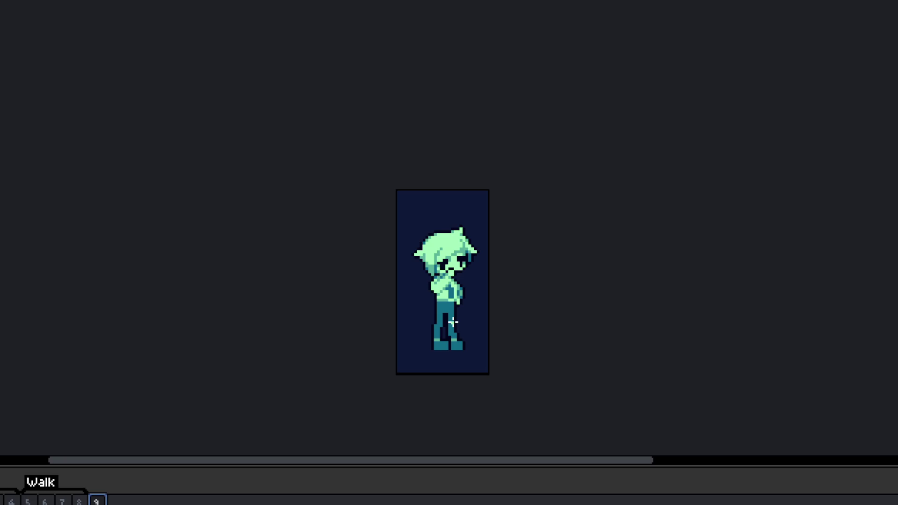
{"action": "scroll", "coordinate": [444, 320], "scroll_direction": "up", "scroll_amount": 2}
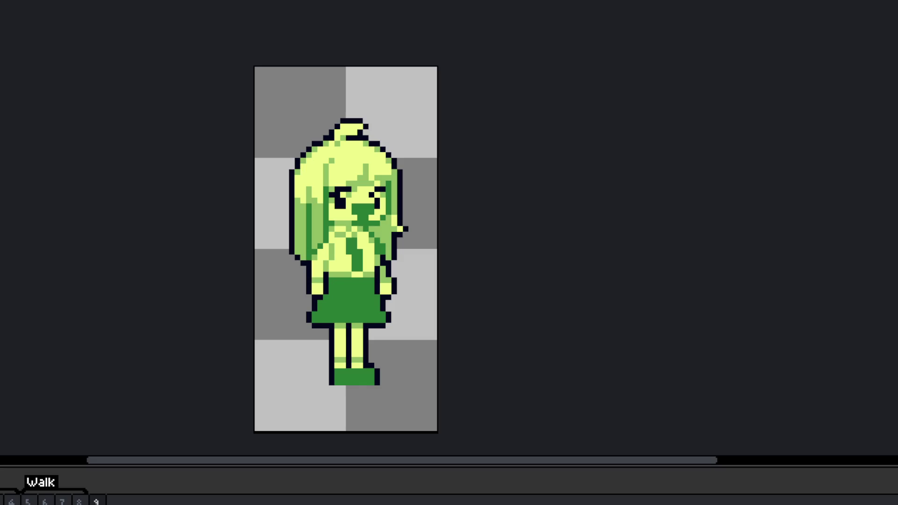
Step: Bucket-fill the girl sprite's transparent background with dark navy
{"action": "left_click", "coordinate": [285, 116]}
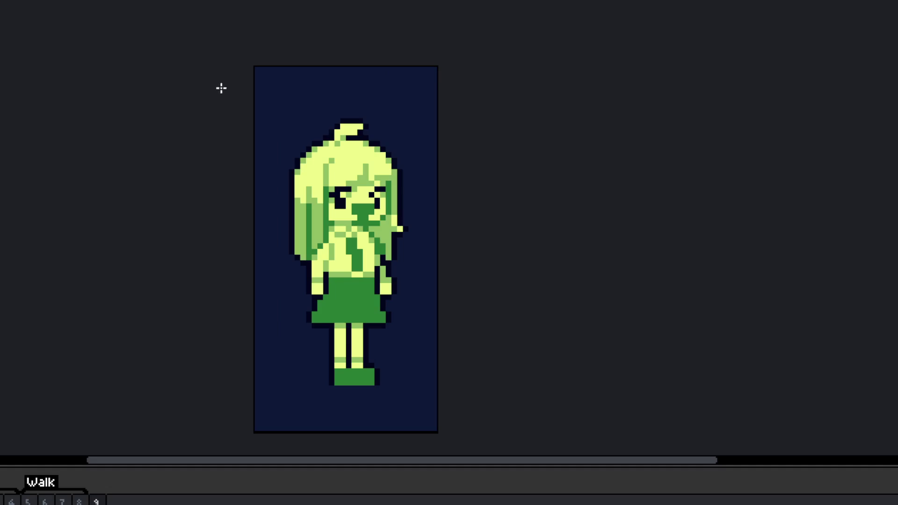
{"action": "left_click_drag", "start_coordinate": [301, 154], "coordinate": [316, 139]}
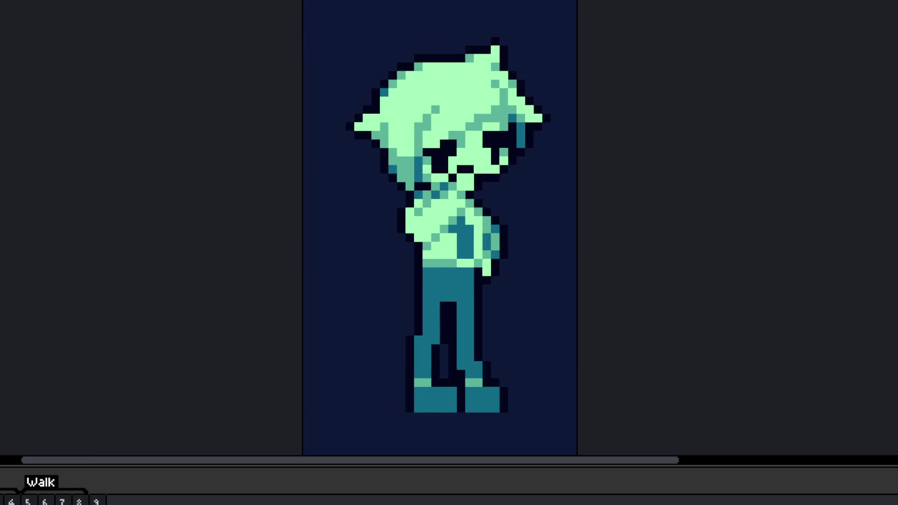
{"action": "left_click_drag", "start_coordinate": [392, 311], "coordinate": [367, 336]}
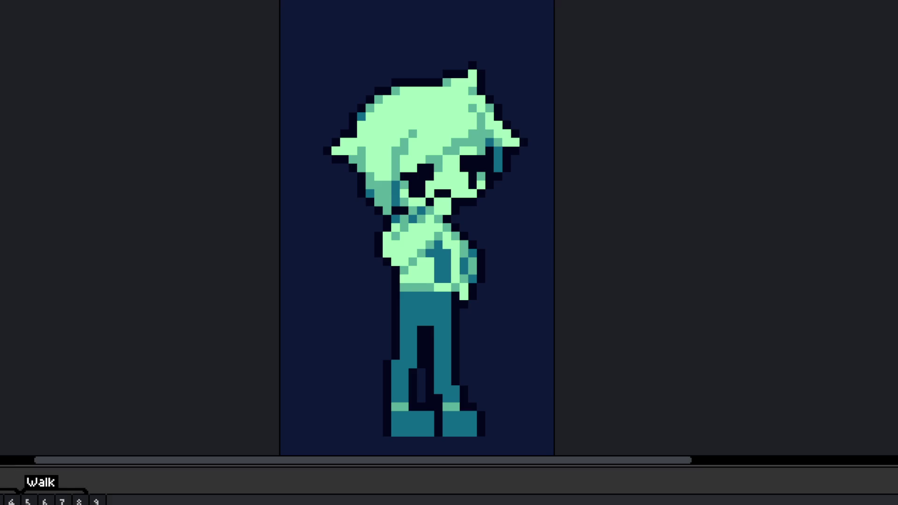
Step: Zoom out on the boy's canvas
{"action": "scroll", "coordinate": [299, 225], "scroll_direction": "down", "scroll_amount": 1}
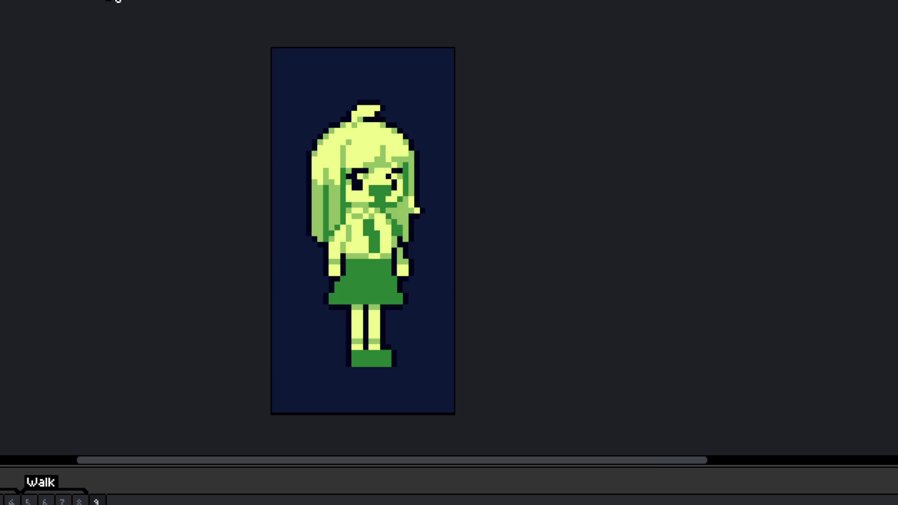
{"action": "scroll", "coordinate": [363, 181], "scroll_direction": "up", "scroll_amount": 3}
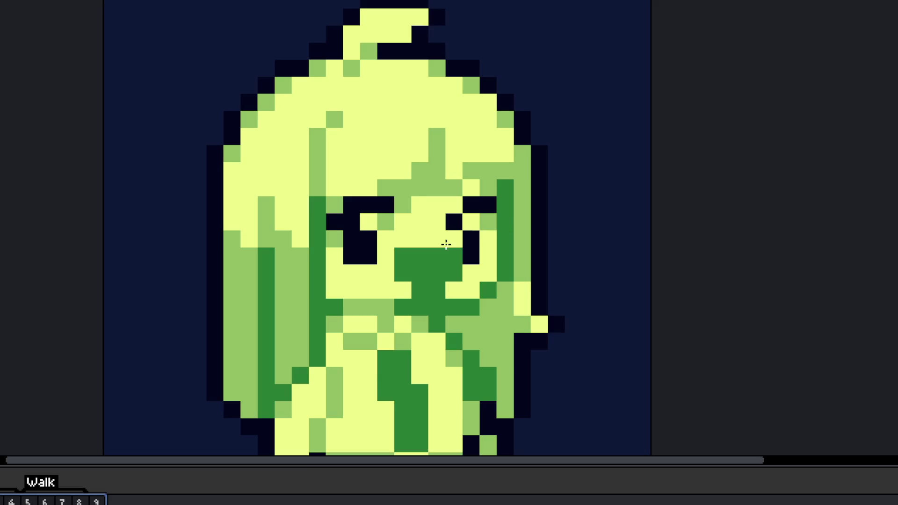
{"action": "scroll", "coordinate": [411, 177], "scroll_direction": "up", "scroll_amount": 1}
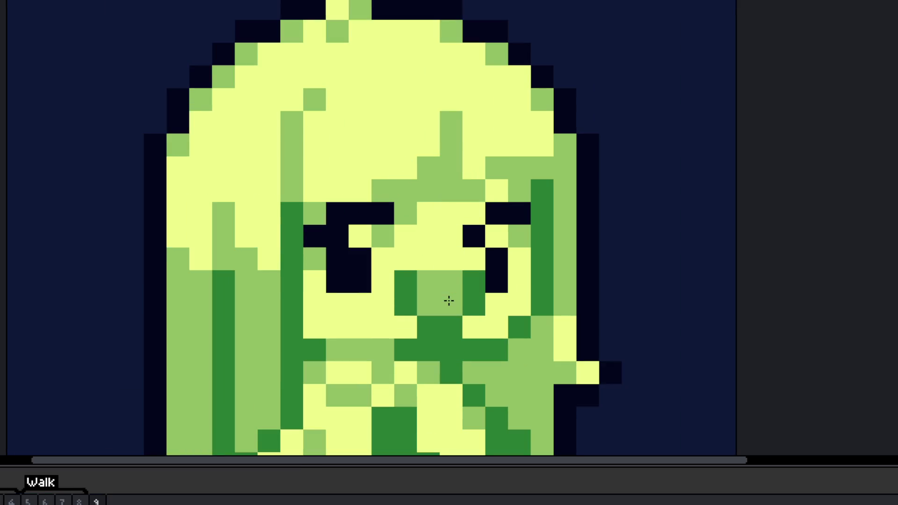
{"action": "scroll", "coordinate": [456, 319], "scroll_direction": "down", "scroll_amount": 3}
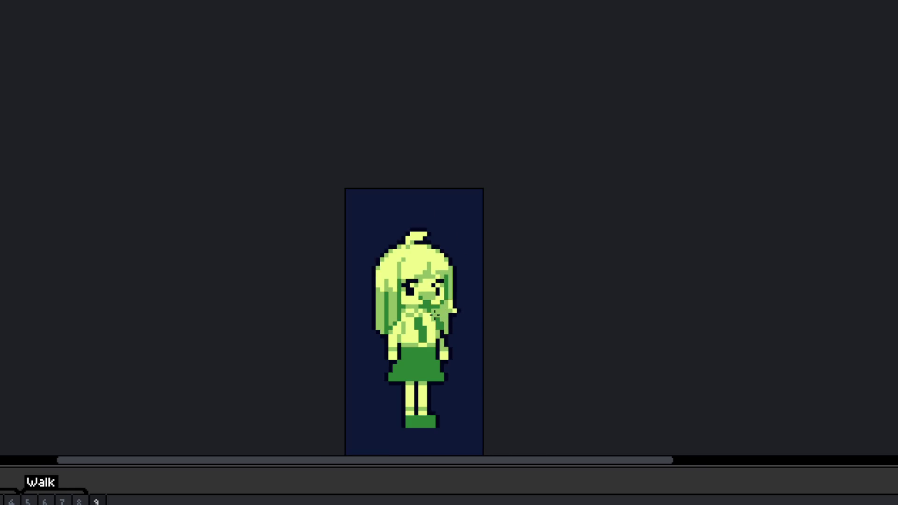
{"action": "scroll", "coordinate": [441, 322], "scroll_direction": "down", "scroll_amount": 1}
{"action": "scroll", "coordinate": [442, 321], "scroll_direction": "up", "scroll_amount": 3}
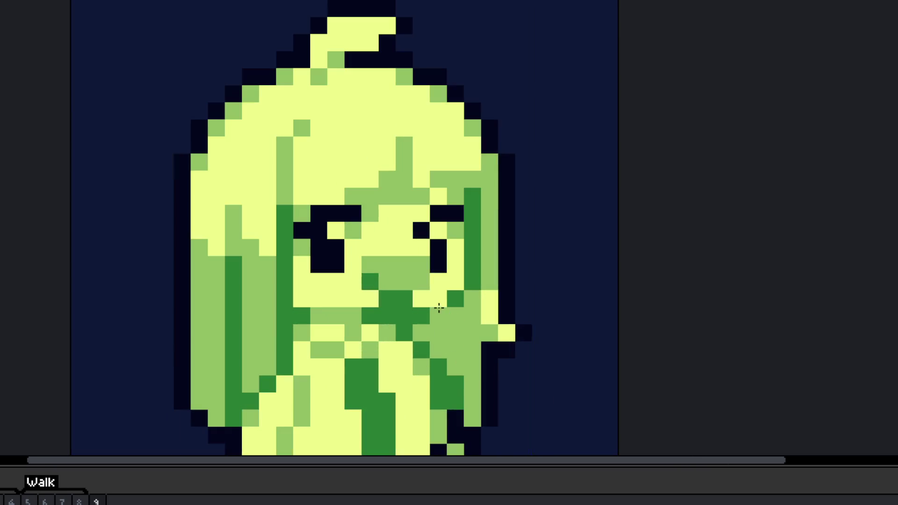
{"action": "scroll", "coordinate": [351, 264], "scroll_direction": "up", "scroll_amount": 1}
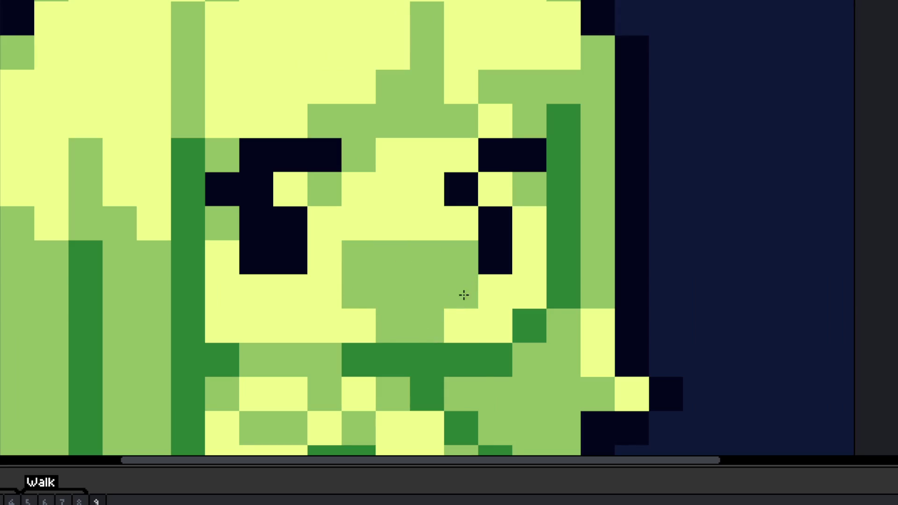
{"action": "scroll", "coordinate": [463, 294], "scroll_direction": "down", "scroll_amount": 4}
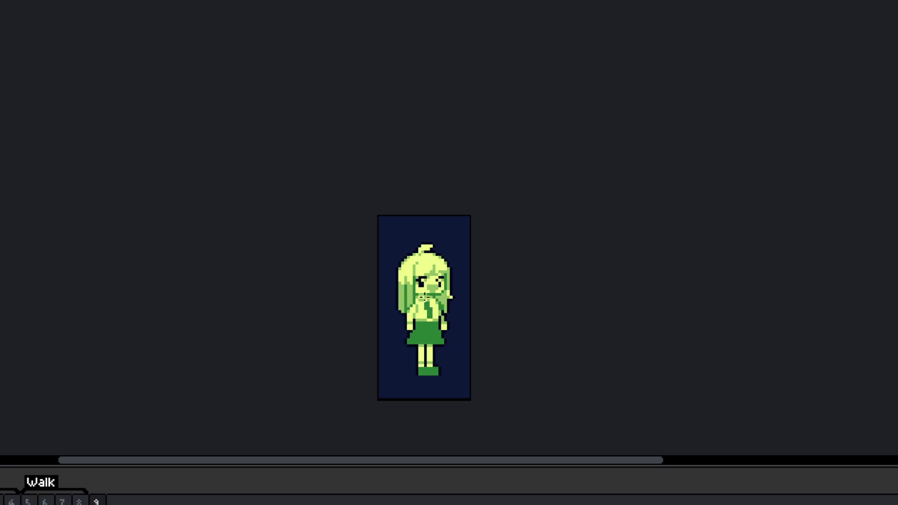
{"action": "scroll", "coordinate": [438, 324], "scroll_direction": "up", "scroll_amount": 1}
{"action": "scroll", "coordinate": [449, 332], "scroll_direction": "down", "scroll_amount": 1}
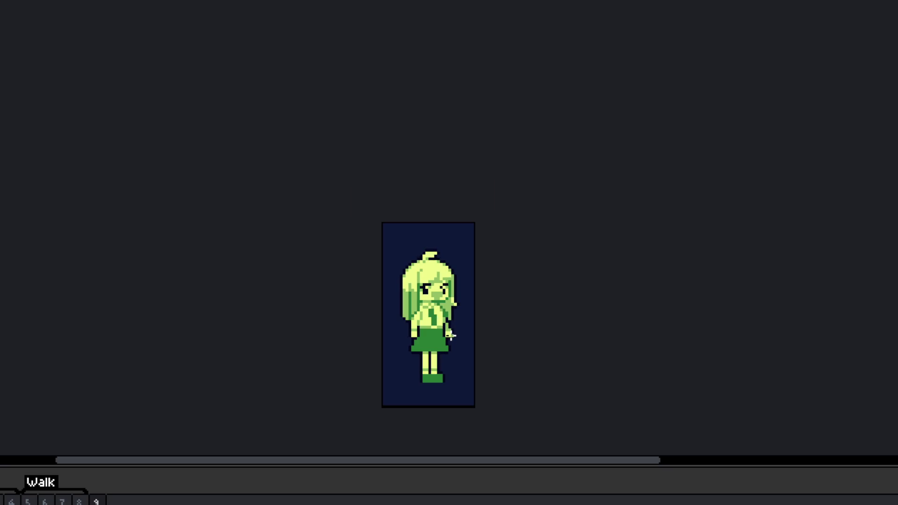
{"action": "scroll", "coordinate": [450, 341], "scroll_direction": "left", "scroll_amount": 1}
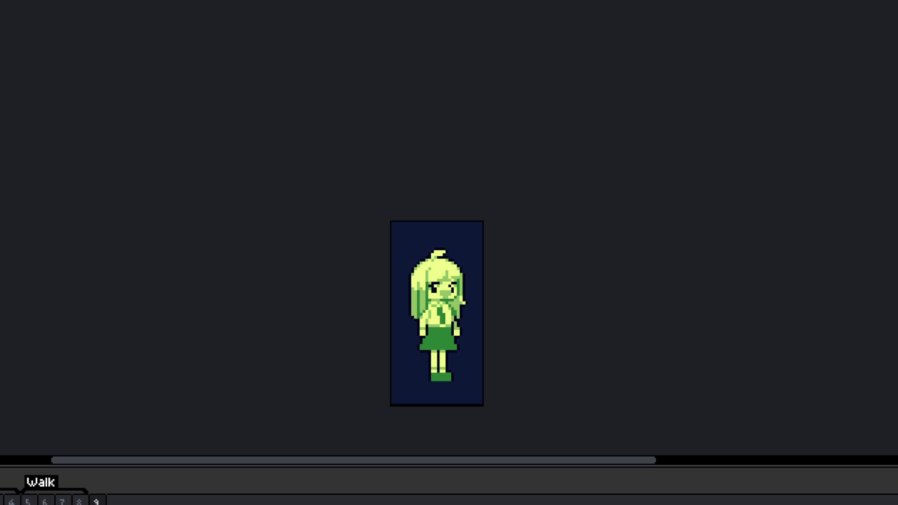
{"action": "scroll", "coordinate": [438, 291], "scroll_direction": "up", "scroll_amount": 10}
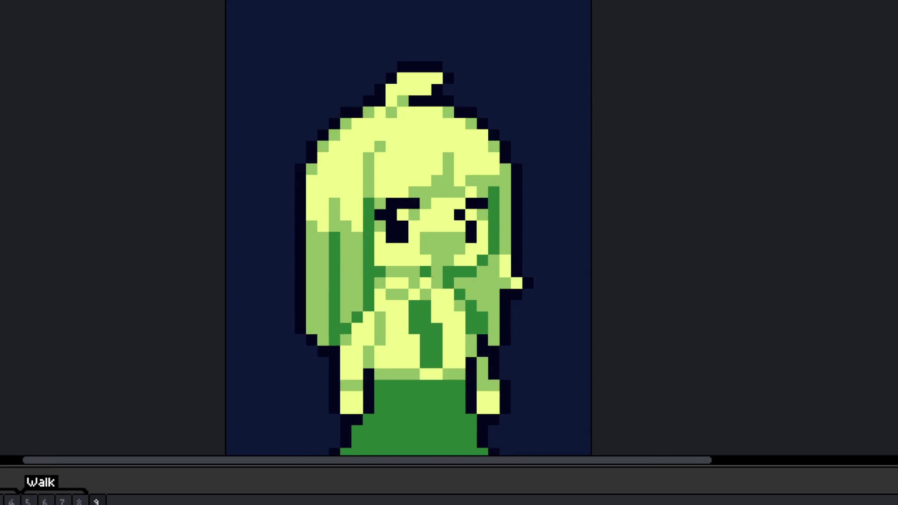
{"action": "scroll", "coordinate": [438, 290], "scroll_direction": "down", "scroll_amount": 10}
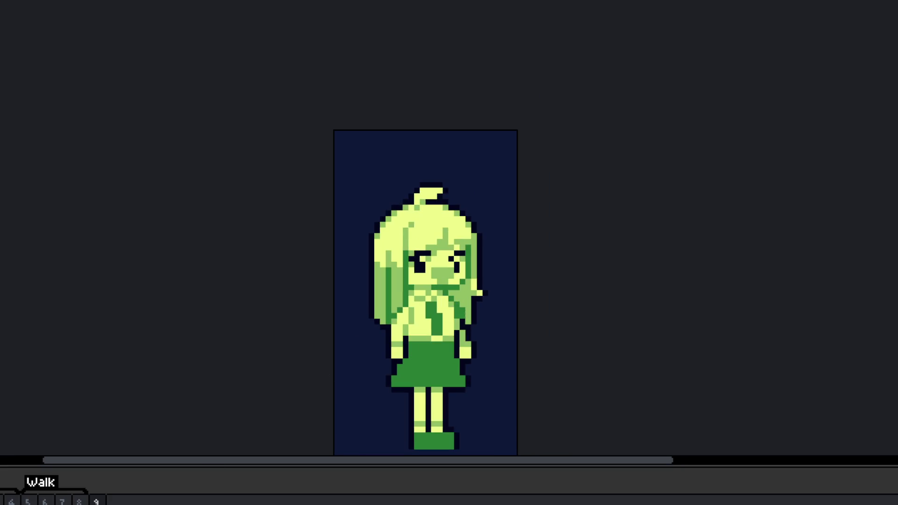
{"action": "key", "text": "Right"}
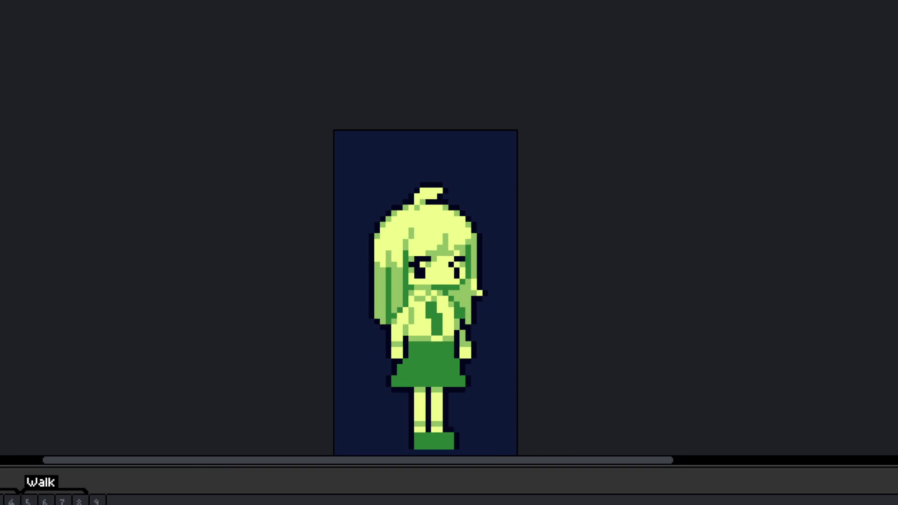
{"action": "key", "text": "Left"}
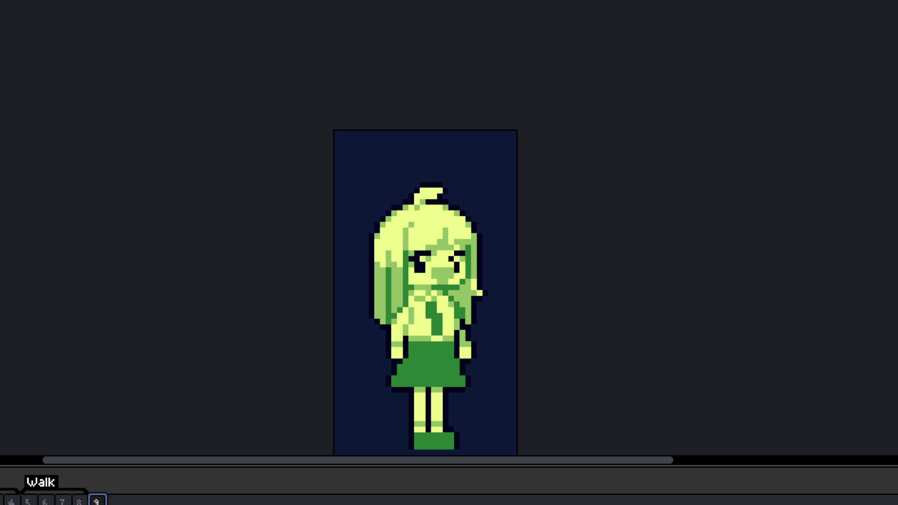
Step: Loop-preview the girl's walk frames 5–7, then return to standing frame 9
{"action": "key", "text": "Right"}
{"action": "left_click_drag", "start_coordinate": [27, 501], "coordinate": [71, 502]}
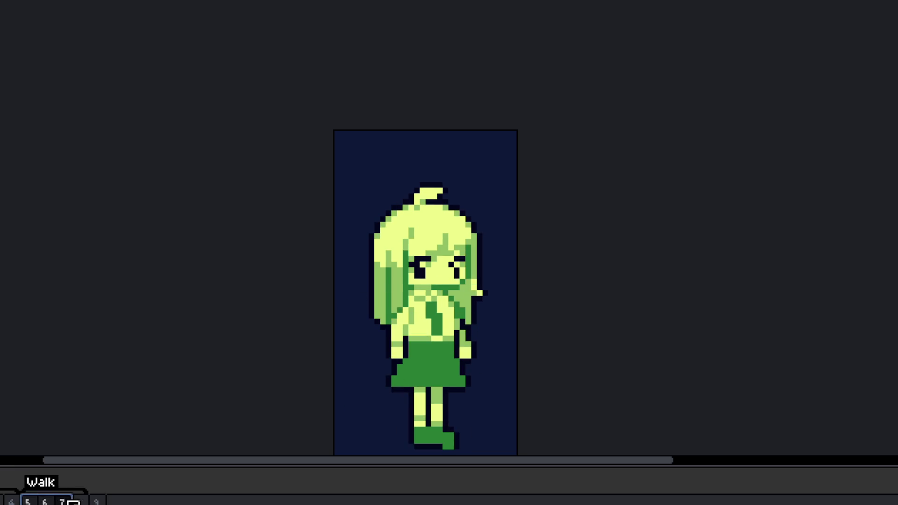
{"action": "scroll", "coordinate": [485, 394], "scroll_direction": "down", "scroll_amount": 2}
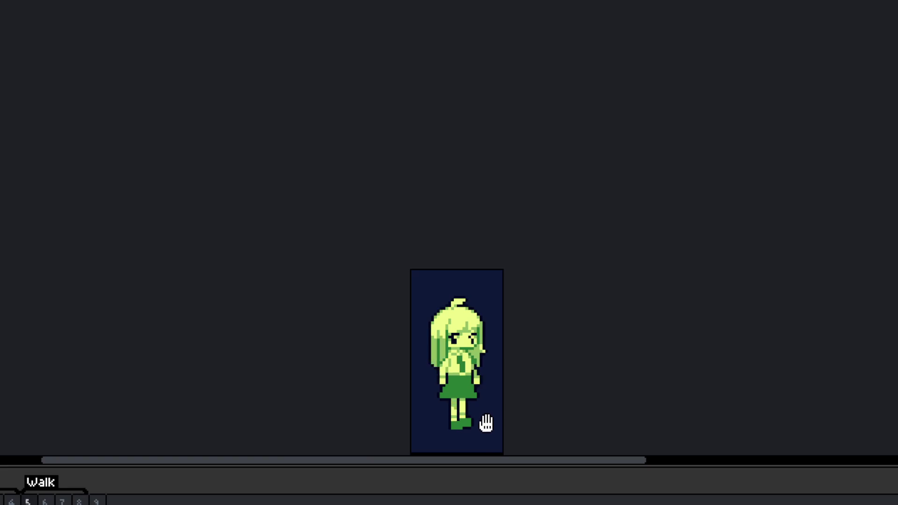
{"action": "mouse_move", "coordinate": [489, 441]}
{"action": "left_mouse_down"}
{"action": "mouse_move", "coordinate": [499, 363]}
{"action": "mouse_move", "coordinate": [435, 381]}
{"action": "left_mouse_up"}
{"action": "scroll", "coordinate": [499, 363], "scroll_direction": "up", "scroll_amount": 5}
{"action": "scroll", "coordinate": [473, 384], "scroll_direction": "down", "scroll_amount": 2}
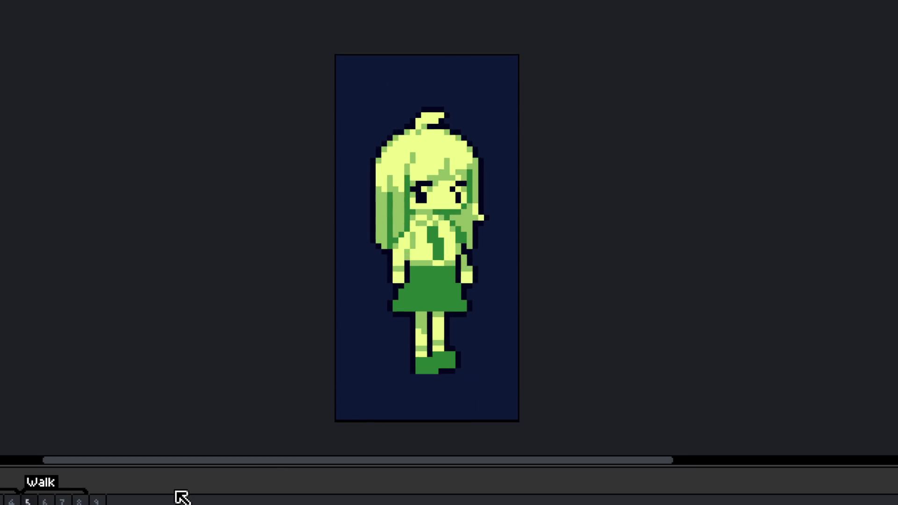
{"action": "left_click", "coordinate": [99, 501]}
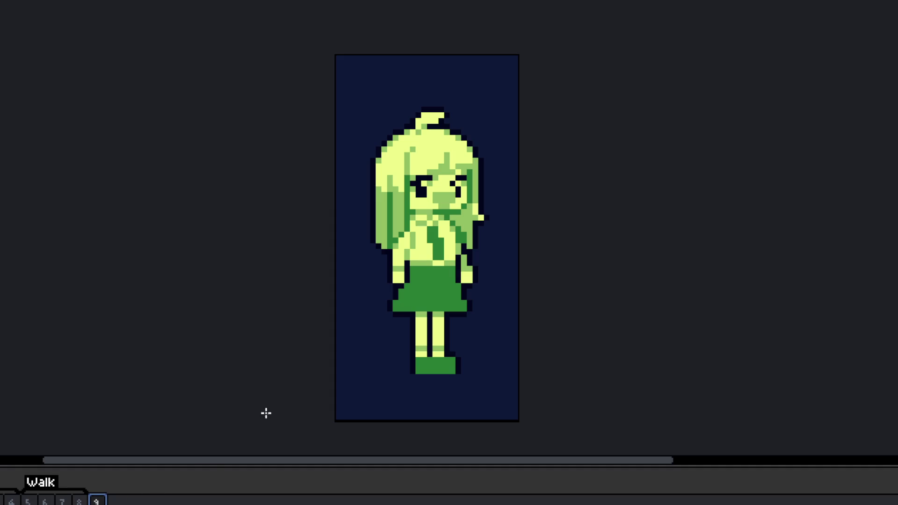
Step: Move the girl's chest up one pixel and fill two light-green gap pixels beside the belt
{"action": "scroll", "coordinate": [461, 215], "scroll_direction": "up", "scroll_amount": 1}
{"action": "left_click_drag", "start_coordinate": [460, 242], "coordinate": [478, 246]}
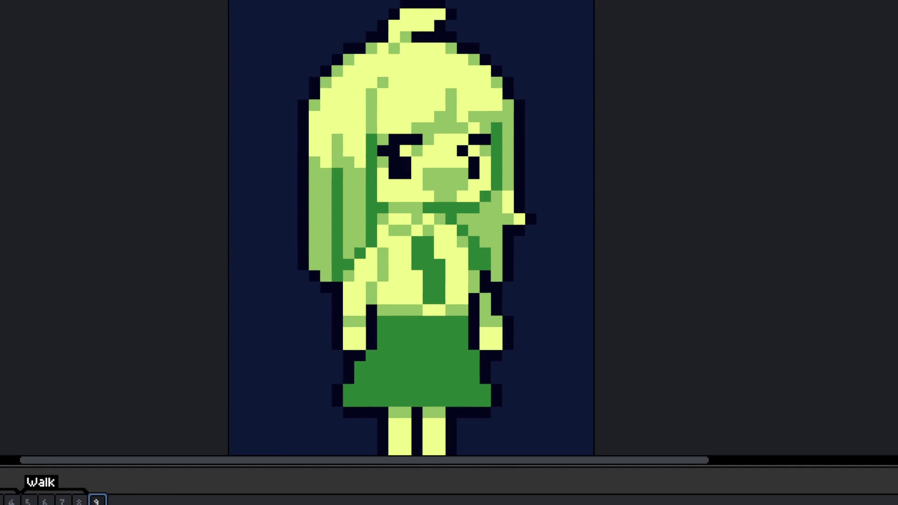
{"action": "scroll", "coordinate": [454, 304], "scroll_direction": "up", "scroll_amount": 1}
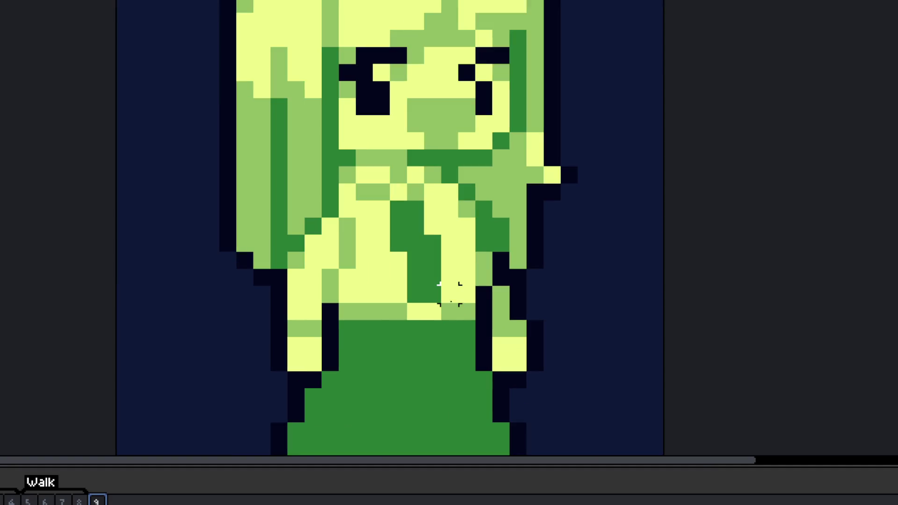
{"action": "mouse_move", "coordinate": [467, 260]}
{"action": "left_mouse_down"}
{"action": "mouse_move", "coordinate": [371, 257]}
{"action": "mouse_move", "coordinate": [360, 330]}
{"action": "mouse_move", "coordinate": [466, 333]}
{"action": "mouse_move", "coordinate": [453, 310]}
{"action": "mouse_move", "coordinate": [437, 330]}
{"action": "mouse_move", "coordinate": [433, 317]}
{"action": "left_mouse_up"}
{"action": "key", "text": "ctrl+d"}
{"action": "left_click", "coordinate": [331, 295]}
{"action": "left_click", "coordinate": [330, 260]}
{"action": "scroll", "coordinate": [331, 280], "scroll_direction": "down", "scroll_amount": 3}
{"action": "scroll", "coordinate": [338, 304], "scroll_direction": "up", "scroll_amount": 4}
{"action": "scroll", "coordinate": [342, 306], "scroll_direction": "down", "scroll_amount": 4}
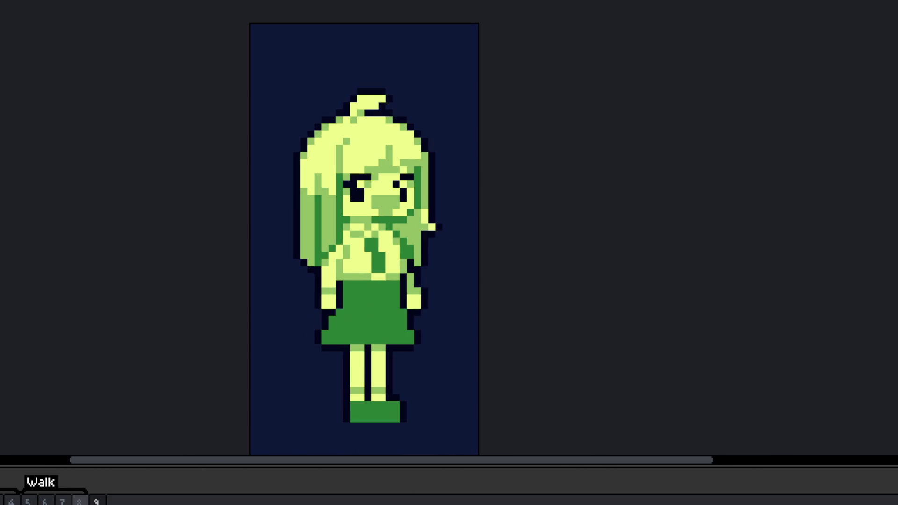
{"action": "key", "text": "Return"}
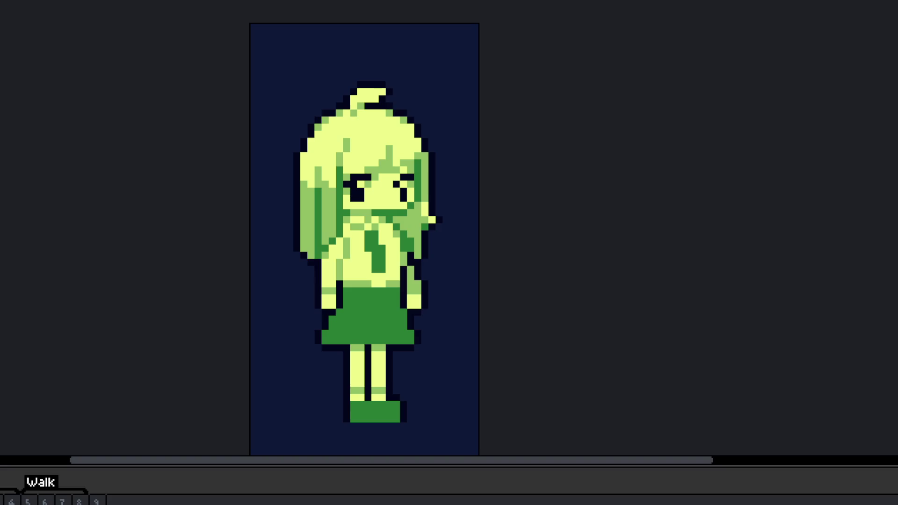
Step: On frame 9, clear the selection, re-centre the girl, and mirror her to check the drawing
{"action": "left_click", "coordinate": [96, 499]}
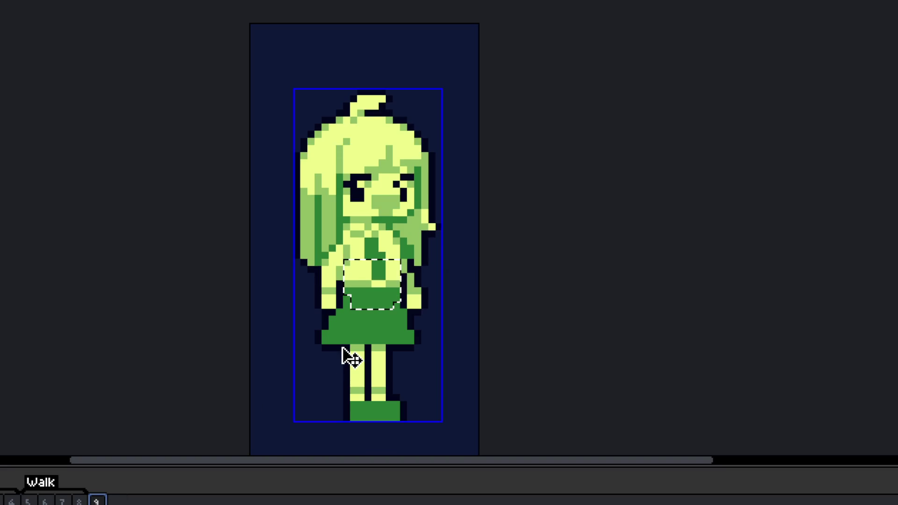
{"action": "key", "text": "ctrl+d"}
{"action": "left_click_drag", "start_coordinate": [402, 324], "coordinate": [534, 340]}
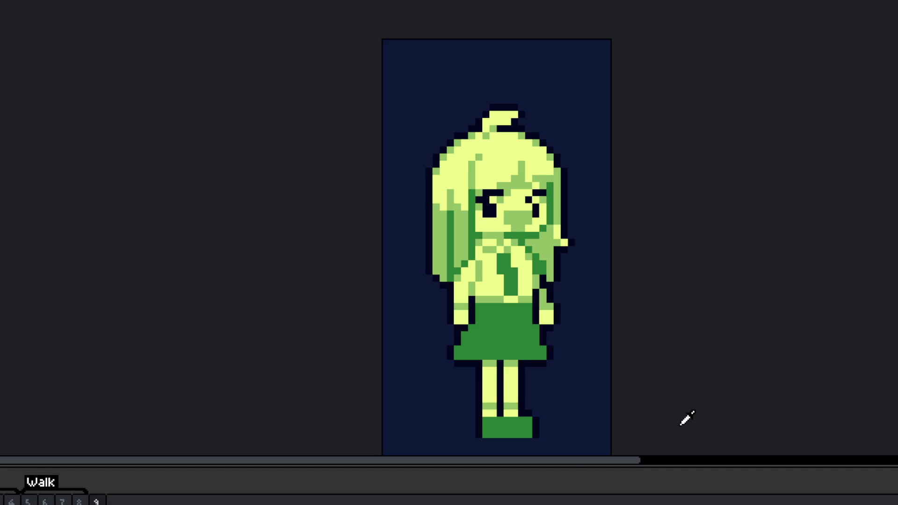
{"action": "left_click_drag", "start_coordinate": [471, 436], "coordinate": [418, 417]}
{"action": "left_click", "coordinate": [96, 500]}
{"action": "key", "text": "shift+h"}
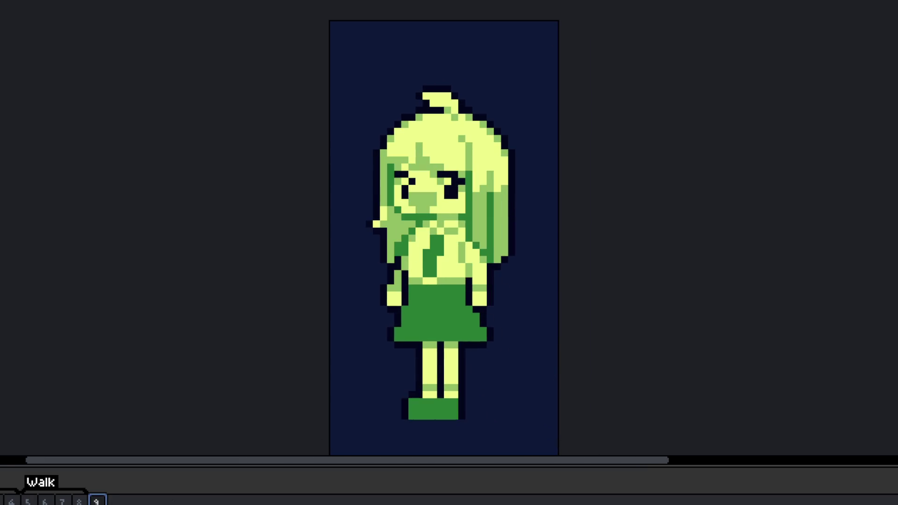
{"action": "key", "text": "shift+h"}
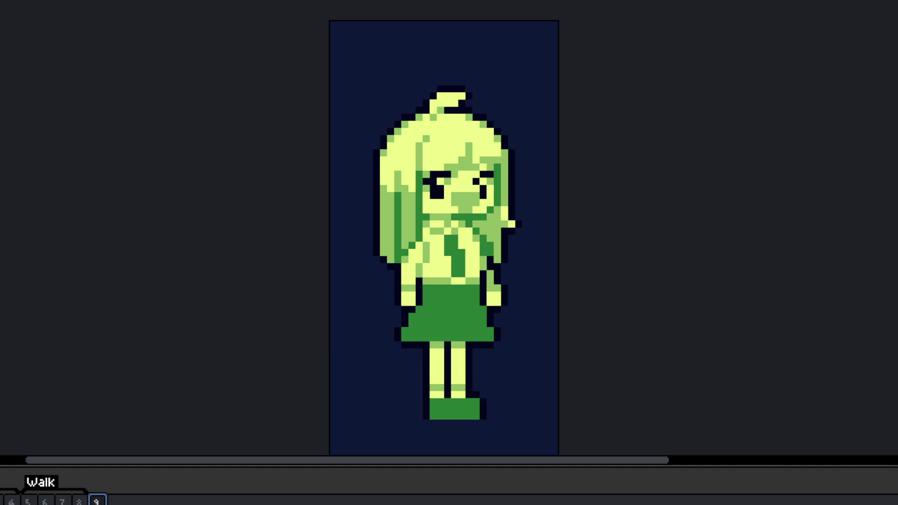
Step: Create a Happy tag on the girl's frame 9
{"action": "left_click_drag", "start_coordinate": [292, 319], "coordinate": [223, 273]}
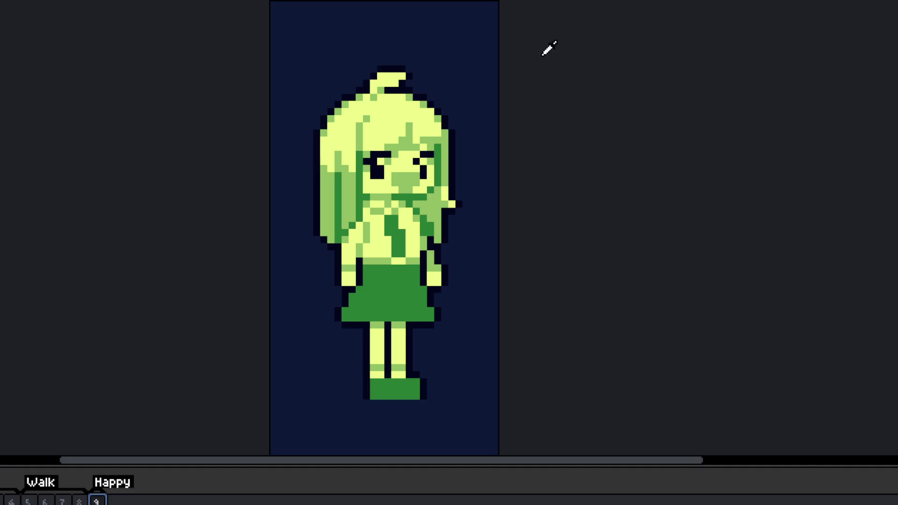
{"action": "scroll", "coordinate": [503, 194], "scroll_direction": "right", "scroll_amount": 2}
{"action": "key", "text": "ctrl"}
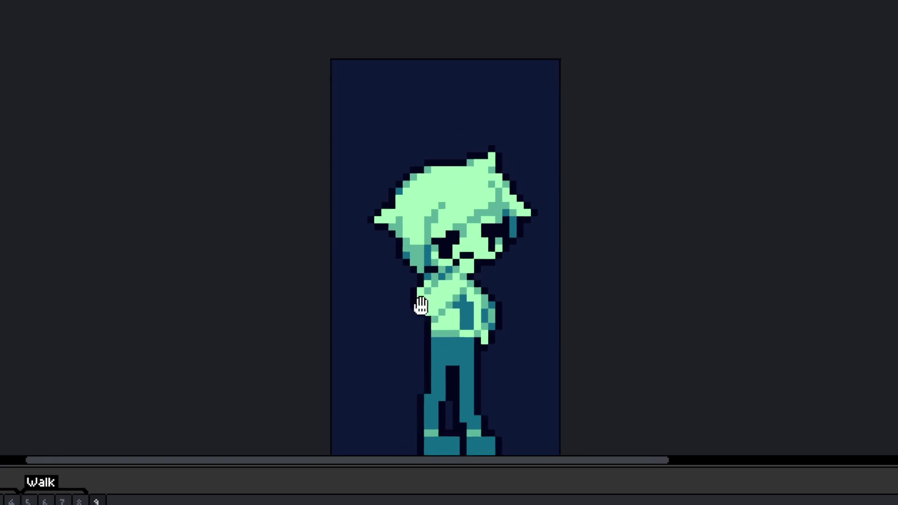
{"action": "scroll", "coordinate": [421, 304], "scroll_direction": "down", "scroll_amount": 2}
{"action": "key", "text": "Return"}
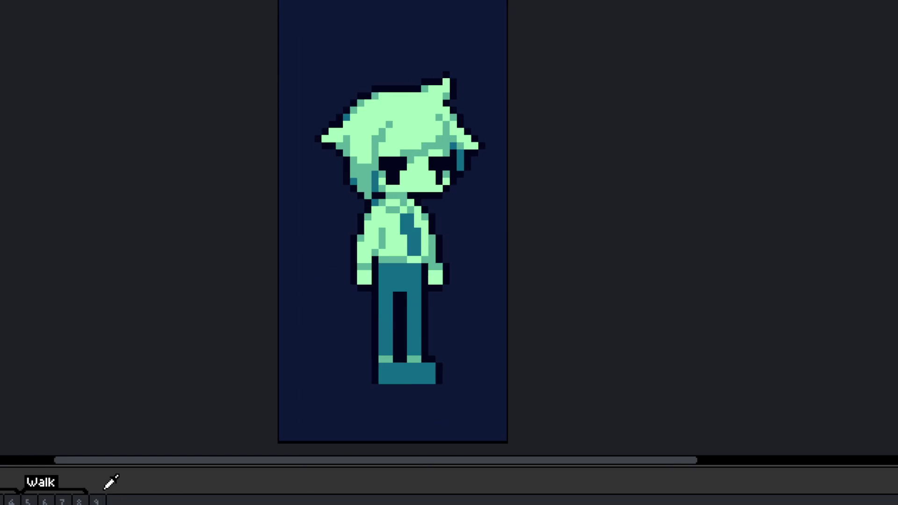
Step: Show the boy's Think pose on frame 9 and pan the view over to him
{"action": "left_click", "coordinate": [79, 501]}
{"action": "left_click", "coordinate": [97, 500]}
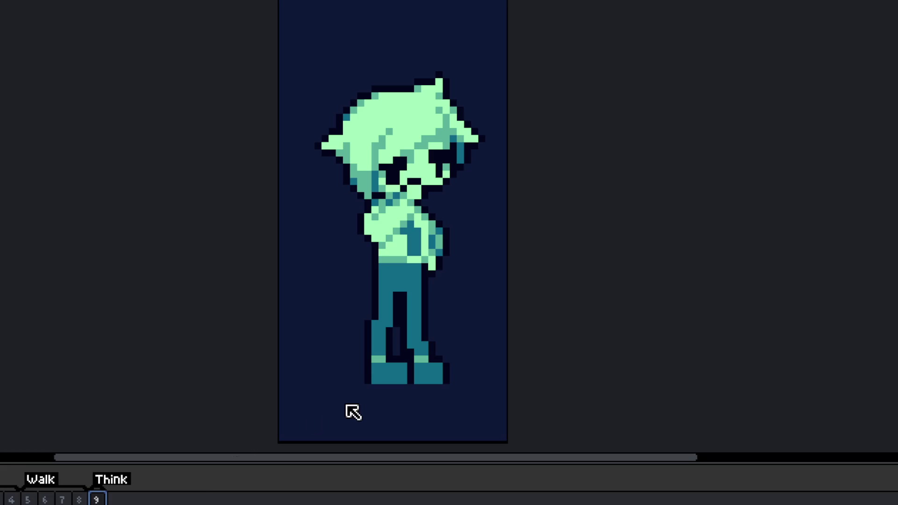
{"action": "left_click_drag", "start_coordinate": [126, 283], "coordinate": [110, 287]}
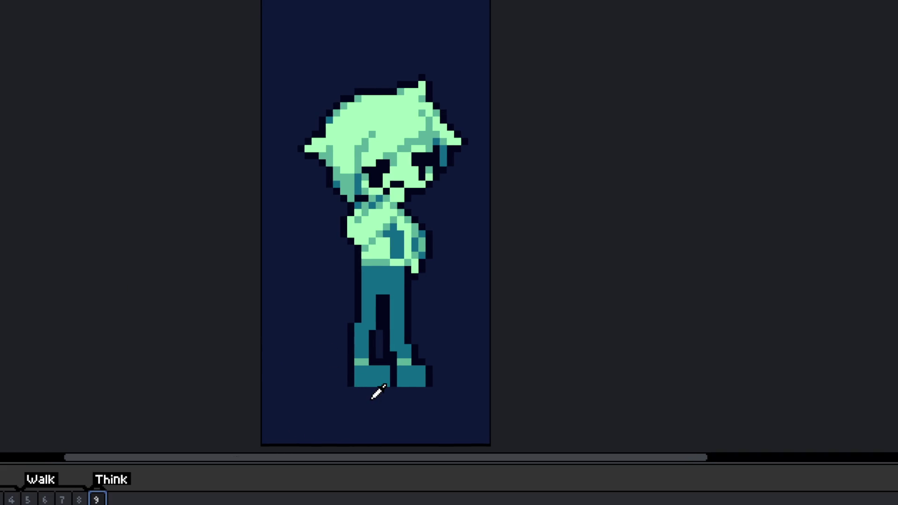
{"action": "scroll", "coordinate": [366, 371], "scroll_direction": "right", "scroll_amount": 3}
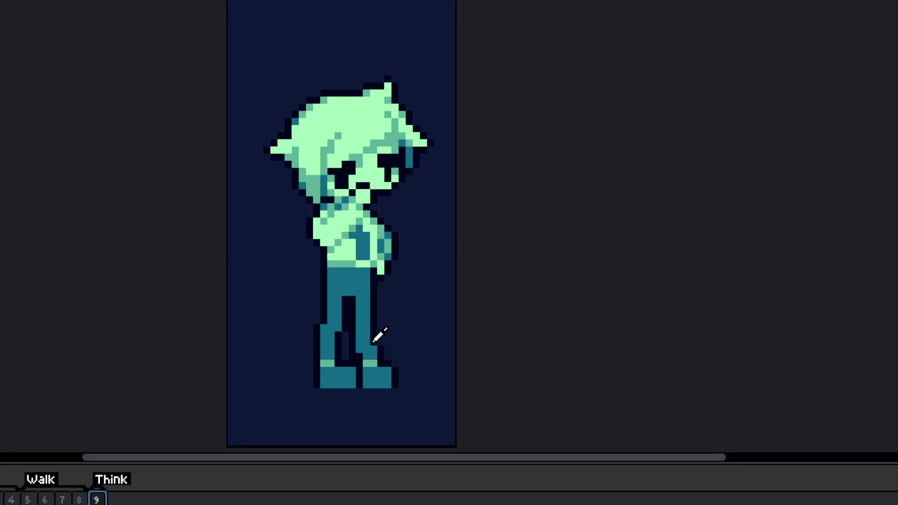
{"action": "scroll", "coordinate": [338, 335], "scroll_direction": "down", "scroll_amount": 1}
{"action": "scroll", "coordinate": [338, 335], "scroll_direction": "down", "scroll_amount": 2}
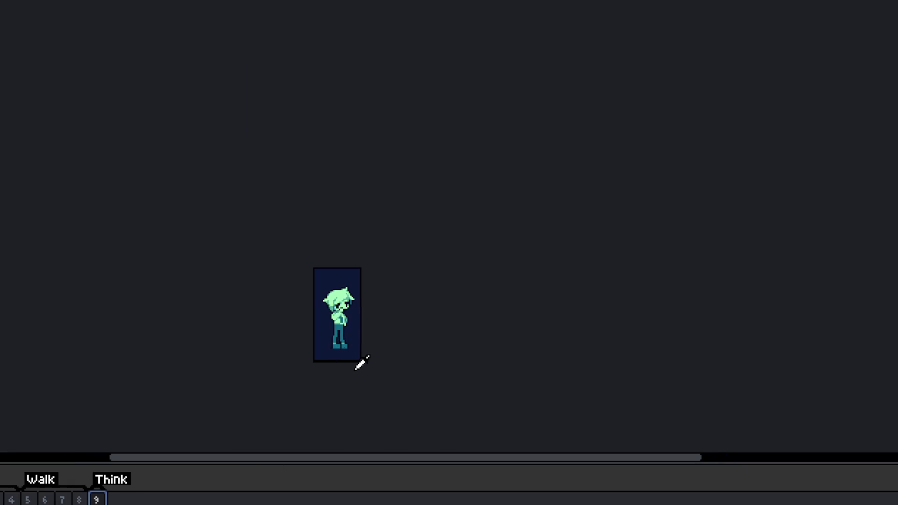
{"action": "scroll", "coordinate": [360, 365], "scroll_direction": "up", "scroll_amount": 1}
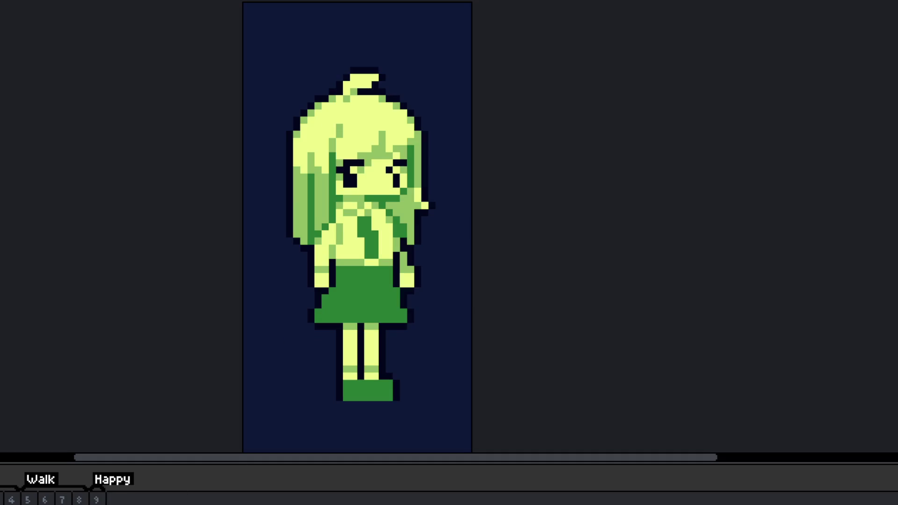
Step: Add frame 10 and shift the girl's face down one pixel
{"action": "key", "text": "alt+n"}
{"action": "scroll", "coordinate": [364, 183], "scroll_direction": "up", "scroll_amount": 2}
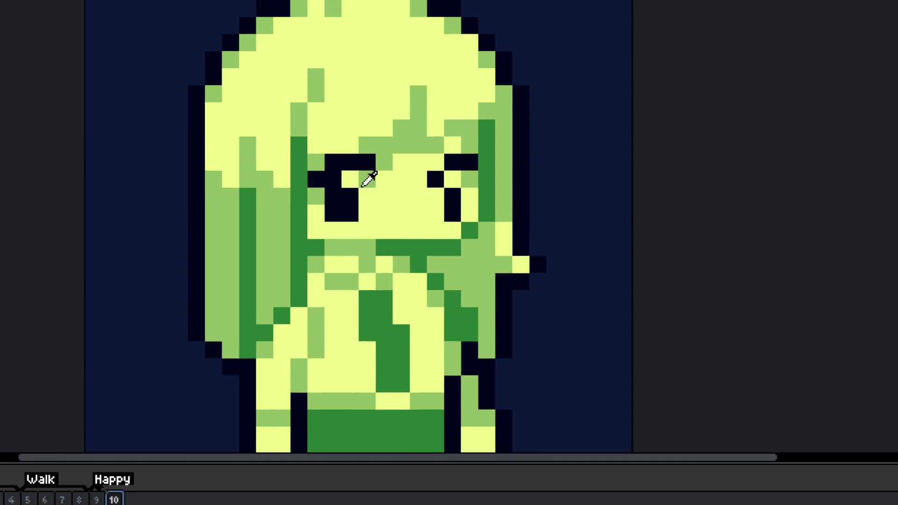
{"action": "scroll", "coordinate": [392, 225], "scroll_direction": "up", "scroll_amount": 1}
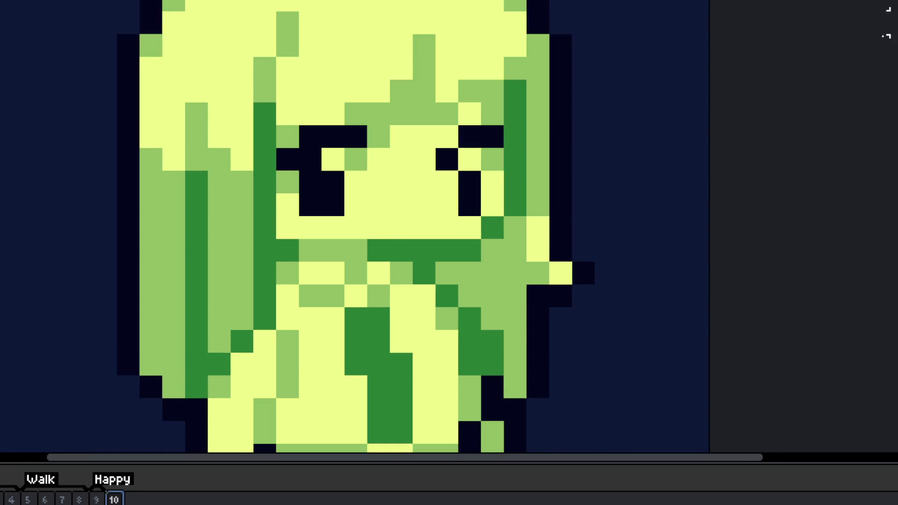
{"action": "scroll", "coordinate": [380, 146], "scroll_direction": "up", "scroll_amount": 3}
{"action": "mouse_move", "coordinate": [411, 88]}
{"action": "left_mouse_down"}
{"action": "mouse_move", "coordinate": [286, 154]}
{"action": "mouse_move", "coordinate": [275, 224]}
{"action": "mouse_move", "coordinate": [365, 270]}
{"action": "mouse_move", "coordinate": [456, 270]}
{"action": "mouse_move", "coordinate": [478, 202]}
{"action": "mouse_move", "coordinate": [433, 70]}
{"action": "left_mouse_up"}
{"action": "left_click_drag", "start_coordinate": [425, 151], "coordinate": [435, 160]}
{"action": "key", "text": "ctrl+d"}
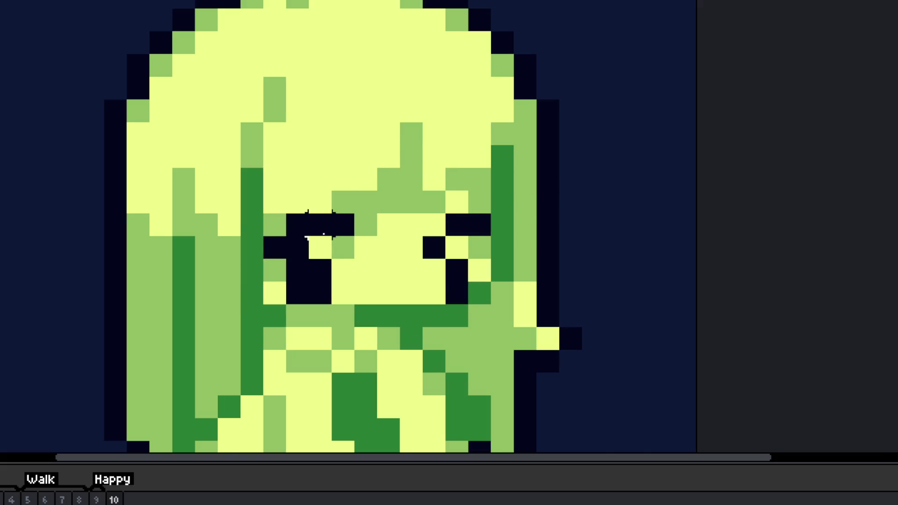
Step: Blacken one eye pixel and lighten each eye's upper-right pixel with the pale face colour
{"action": "scroll", "coordinate": [324, 233], "scroll_direction": "up", "scroll_amount": 1}
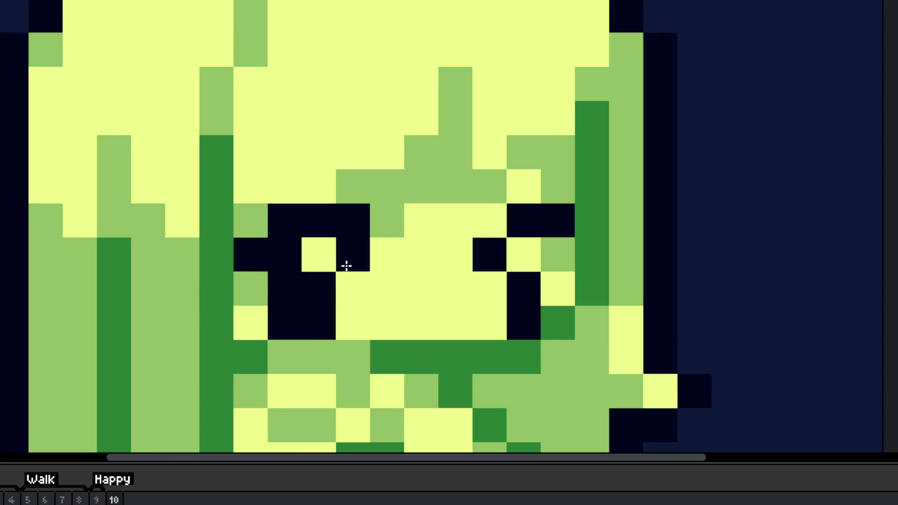
{"action": "left_click", "coordinate": [552, 266]}
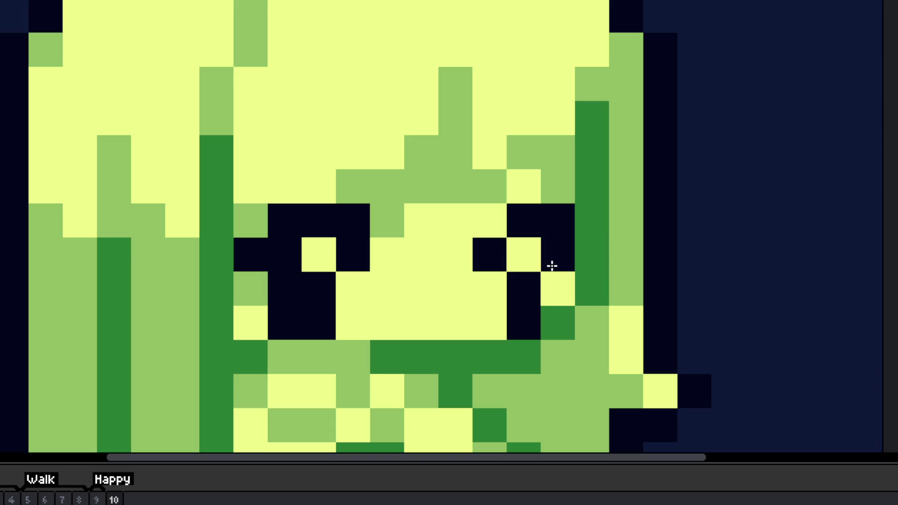
{"action": "left_click", "coordinate": [561, 176], "text": "alt"}
{"action": "left_click", "coordinate": [557, 220]}
{"action": "left_click", "coordinate": [366, 222]}
{"action": "scroll", "coordinate": [344, 220], "scroll_direction": "down", "scroll_amount": 4}
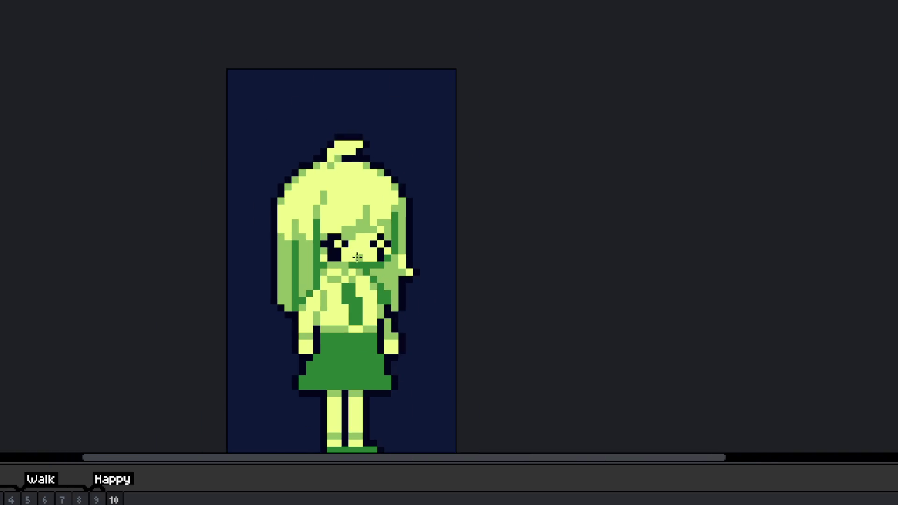
{"action": "scroll", "coordinate": [356, 262], "scroll_direction": "down", "scroll_amount": 3}
{"action": "scroll", "coordinate": [346, 248], "scroll_direction": "up", "scroll_amount": 6}
Step: Repaint eye pixels black and yellow, filling the left eye's white highlight with black
{"action": "right_click", "coordinate": [326, 222]}
{"action": "left_click", "coordinate": [318, 277]}
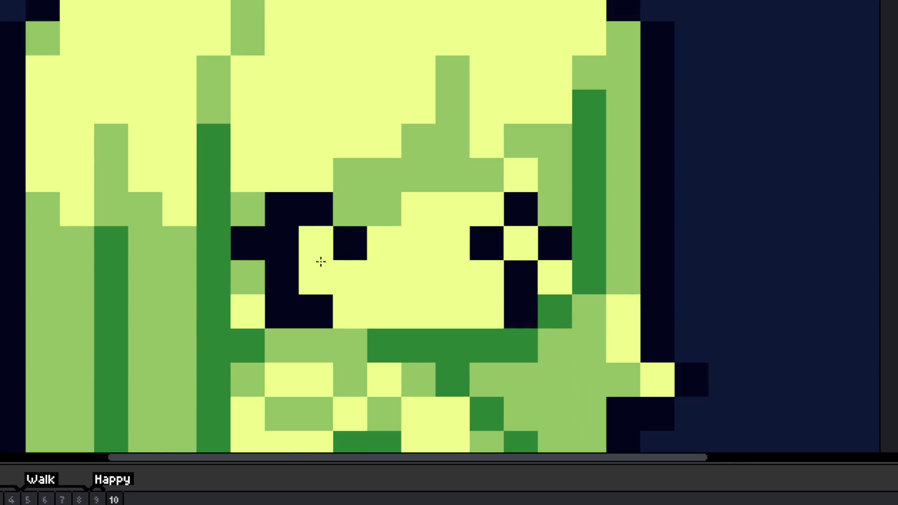
{"action": "left_click", "coordinate": [521, 277]}
{"action": "right_click", "coordinate": [508, 253]}
{"action": "left_click", "coordinate": [493, 284]}
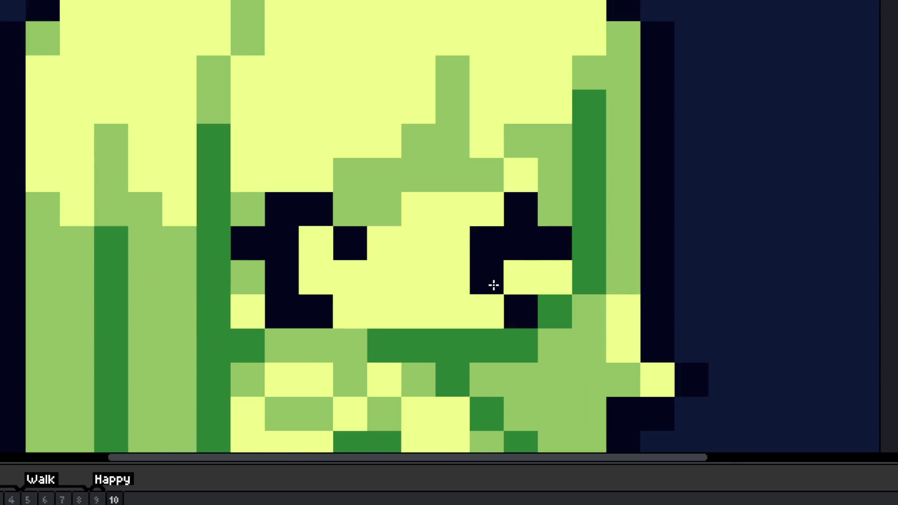
{"action": "left_click", "coordinate": [315, 244]}
{"action": "scroll", "coordinate": [290, 262], "scroll_direction": "down", "scroll_amount": 4}
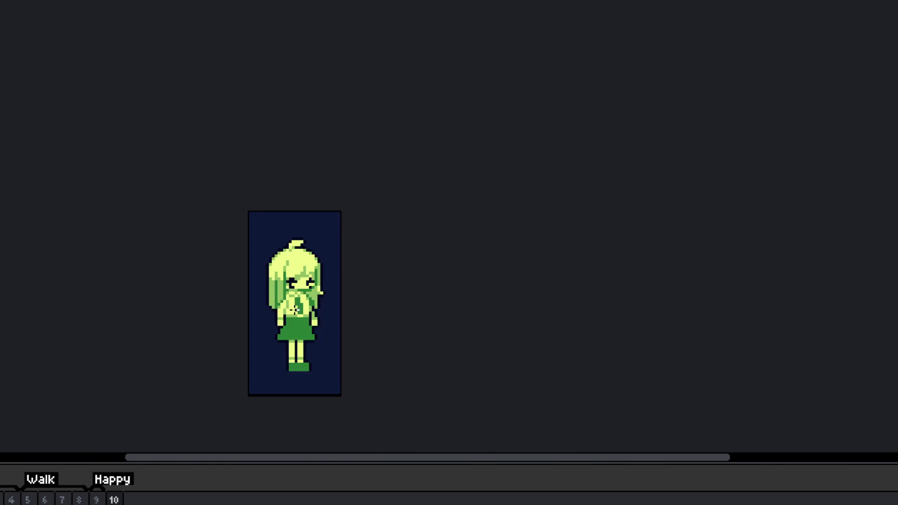
{"action": "scroll", "coordinate": [321, 287], "scroll_direction": "up", "scroll_amount": 5}
Step: Add light green pixels around the eyes and a medium green pixel in the left eye
{"action": "left_click_drag", "start_coordinate": [346, 271], "coordinate": [389, 273]}
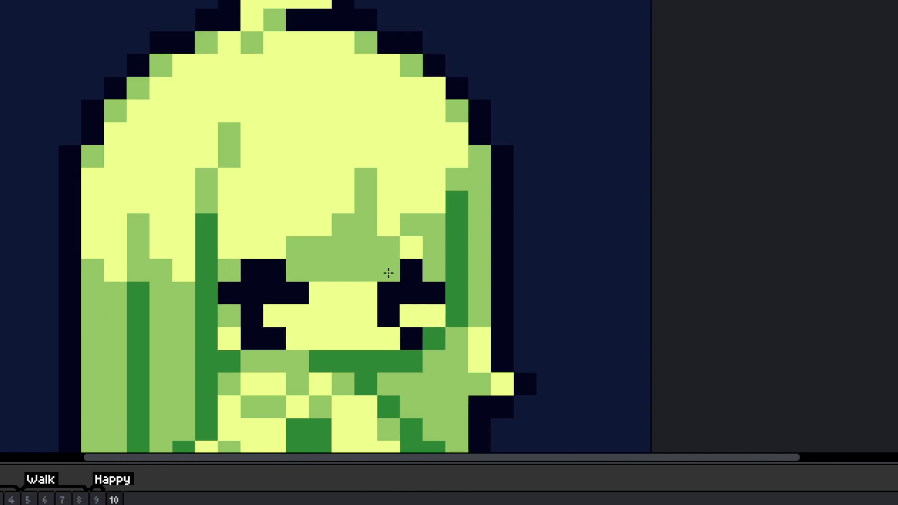
{"action": "left_click", "coordinate": [412, 248]}
{"action": "left_click", "coordinate": [323, 285]}
{"action": "left_click", "coordinate": [387, 285]}
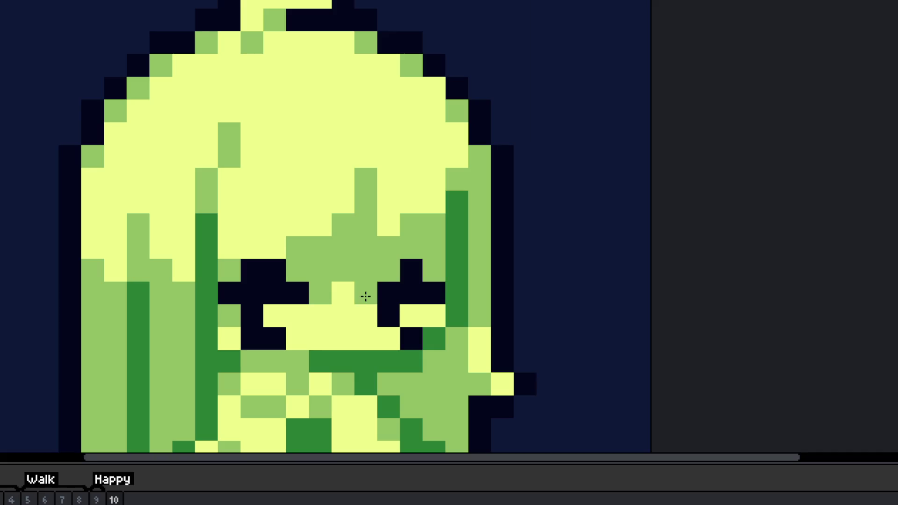
{"action": "scroll", "coordinate": [364, 300], "scroll_direction": "down", "scroll_amount": 4}
{"action": "scroll", "coordinate": [352, 301], "scroll_direction": "up", "scroll_amount": 4}
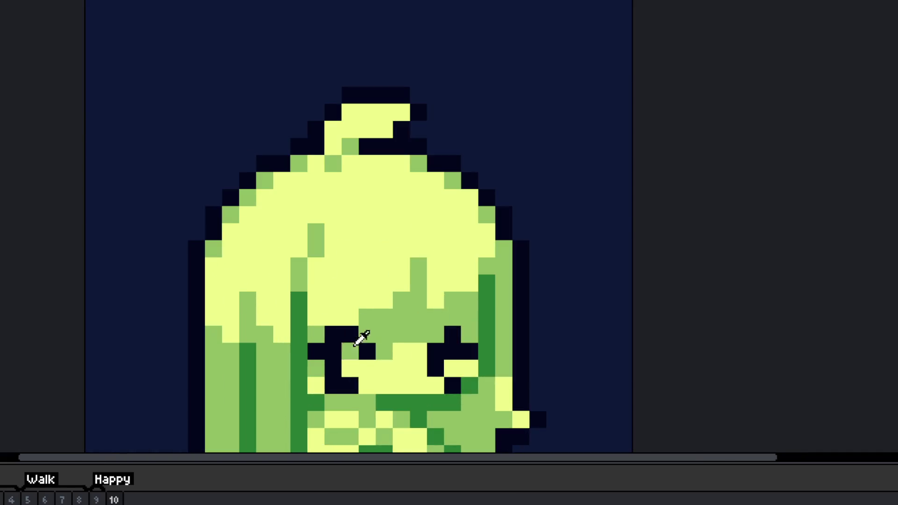
{"action": "left_click", "coordinate": [350, 368]}
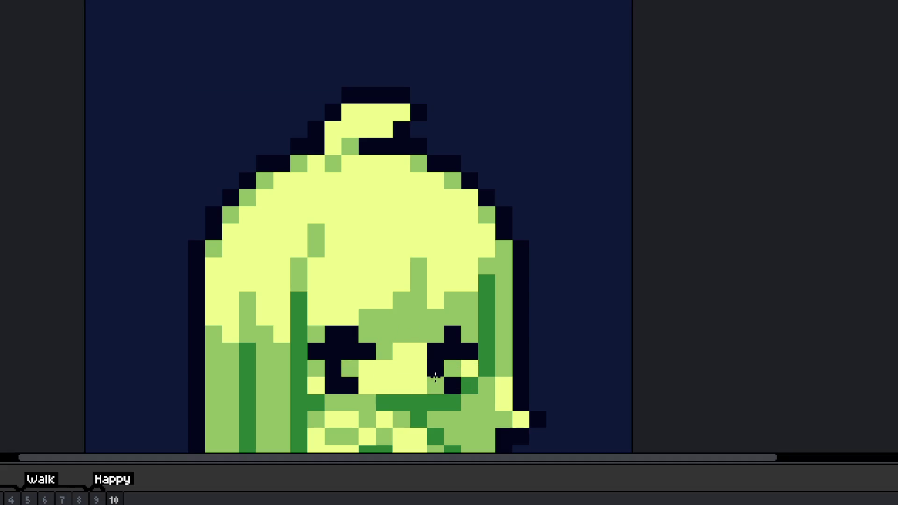
{"action": "scroll", "coordinate": [449, 366], "scroll_direction": "down", "scroll_amount": 4}
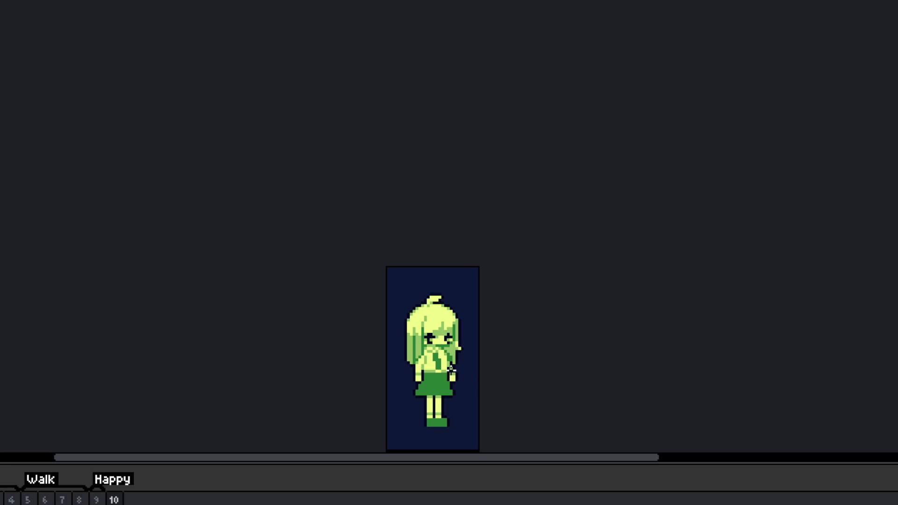
{"action": "scroll", "coordinate": [437, 353], "scroll_direction": "up", "scroll_amount": 4}
Step: Redraw the girl's dark-green mouth line one row lower, undoing the pale yellow repaint
{"action": "scroll", "coordinate": [457, 341], "scroll_direction": "up", "scroll_amount": 3}
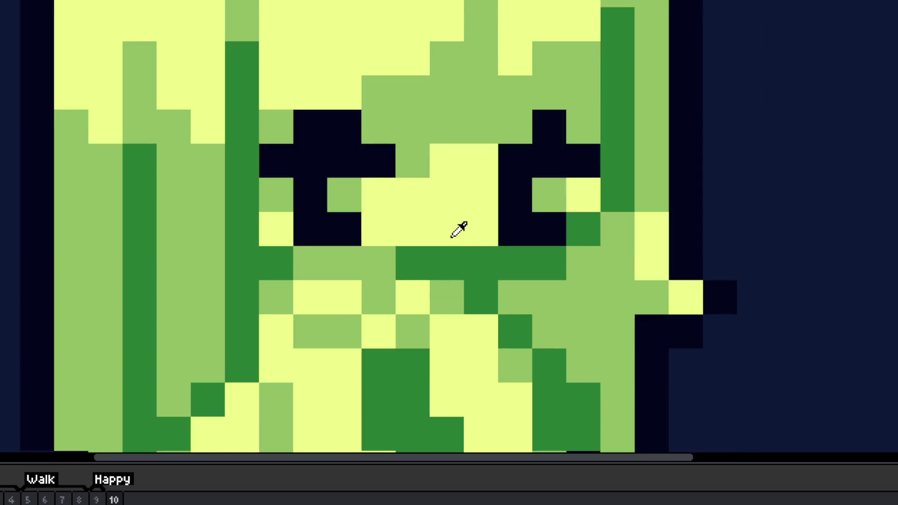
{"action": "mouse_move", "coordinate": [472, 264]}
{"action": "left_mouse_down"}
{"action": "mouse_move", "coordinate": [505, 266]}
{"action": "mouse_move", "coordinate": [320, 267]}
{"action": "left_mouse_up"}
{"action": "mouse_move", "coordinate": [514, 287]}
{"action": "left_mouse_down"}
{"action": "mouse_move", "coordinate": [525, 290]}
{"action": "mouse_move", "coordinate": [310, 296]}
{"action": "mouse_move", "coordinate": [443, 288]}
{"action": "mouse_move", "coordinate": [431, 281]}
{"action": "left_mouse_up"}
{"action": "scroll", "coordinate": [309, 297], "scroll_direction": "down", "scroll_amount": 6}
{"action": "scroll", "coordinate": [351, 288], "scroll_direction": "up", "scroll_amount": 6}
{"action": "key", "text": "ctrl+z"}
{"action": "scroll", "coordinate": [312, 266], "scroll_direction": "down", "scroll_amount": 5}
{"action": "scroll", "coordinate": [397, 231], "scroll_direction": "up", "scroll_amount": 5}
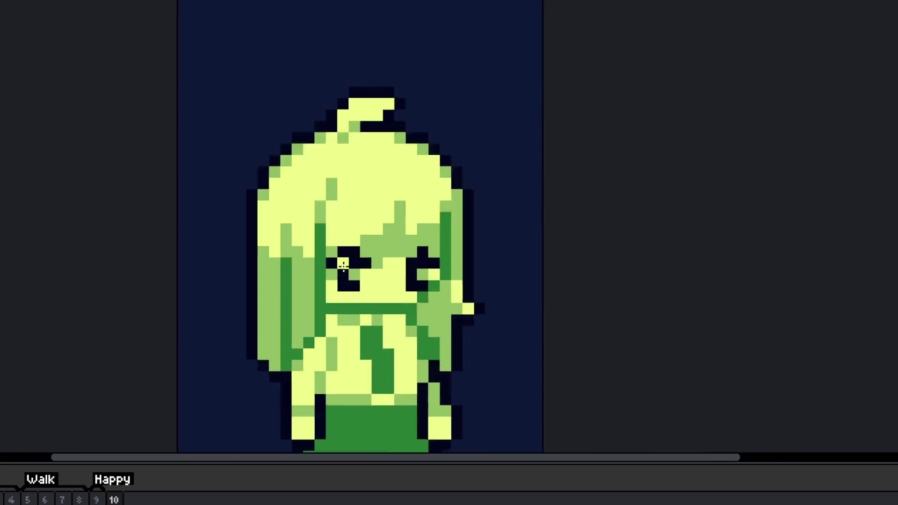
{"action": "scroll", "coordinate": [430, 299], "scroll_direction": "down", "scroll_amount": 6}
{"action": "scroll", "coordinate": [442, 330], "scroll_direction": "up", "scroll_amount": 2}
Step: Compare Happy frame 10 against frame 9, then switch to the mint-haired boy's sprite
{"action": "key", "text": "ctrl"}
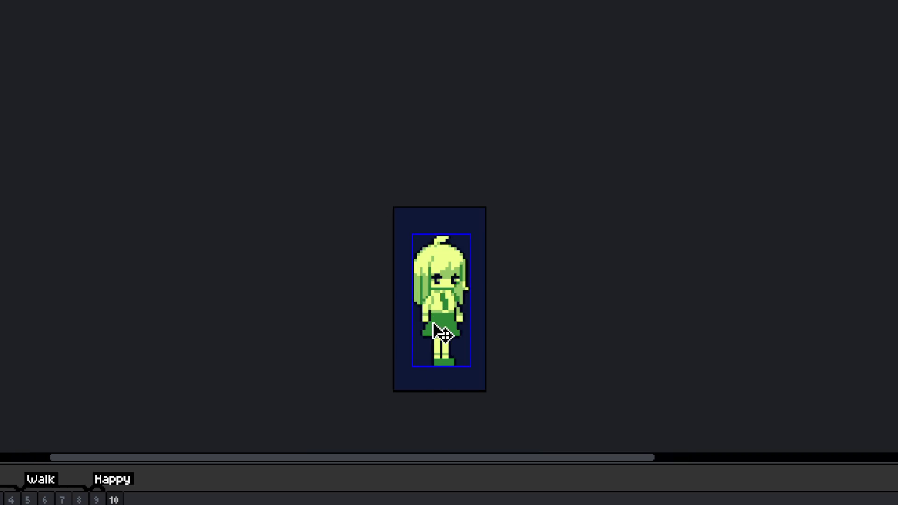
{"action": "key", "text": "Left"}
{"action": "key", "text": "Right"}
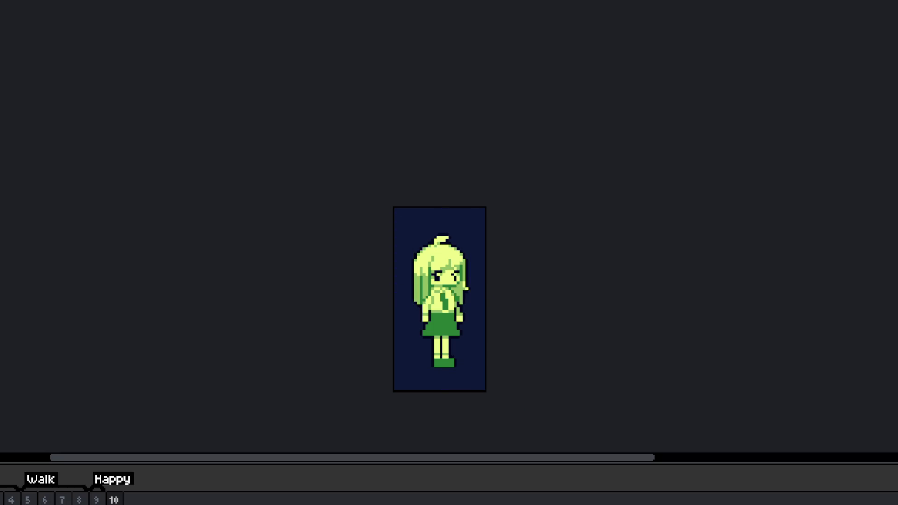
{"action": "key", "text": "ctrl+Tab"}
{"action": "scroll", "coordinate": [260, 197], "scroll_direction": "up", "scroll_amount": 2}
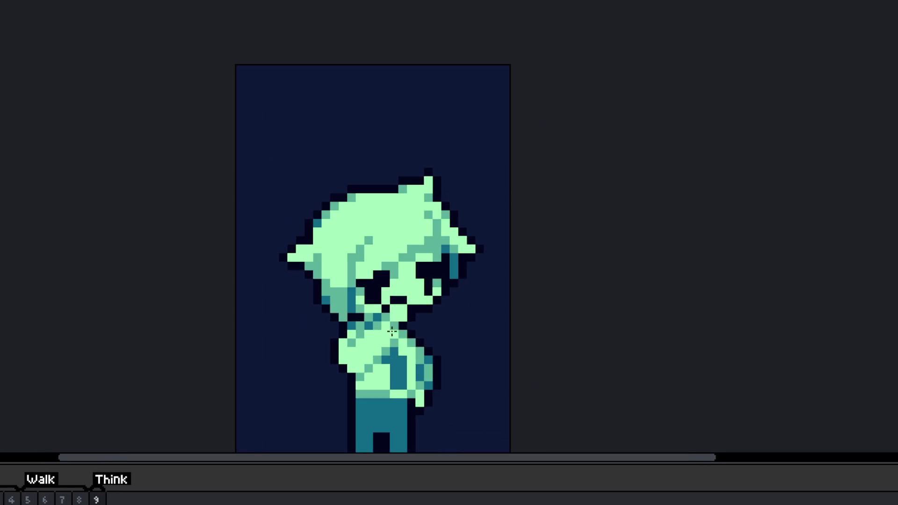
{"action": "scroll", "coordinate": [426, 333], "scroll_direction": "up", "scroll_amount": 1}
{"action": "left_click_drag", "start_coordinate": [378, 323], "coordinate": [401, 272]}
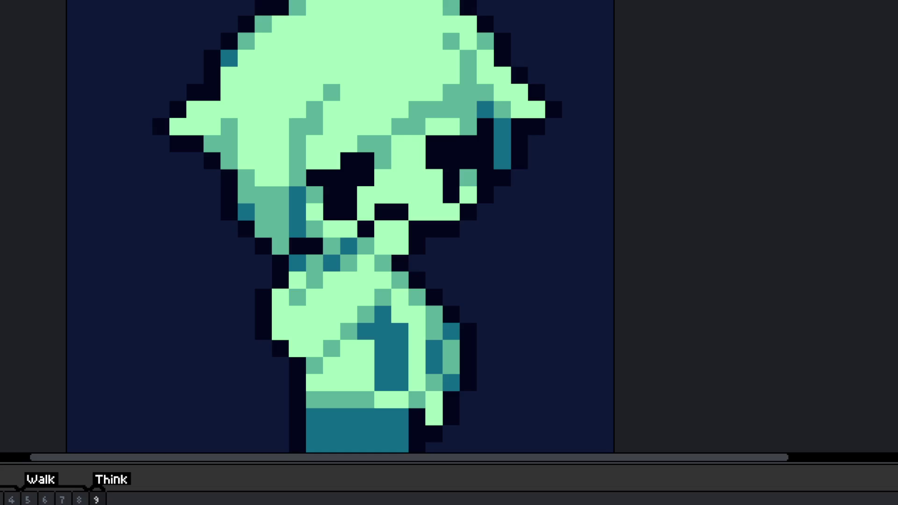
{"action": "scroll", "coordinate": [284, 325], "scroll_direction": "down", "scroll_amount": 3}
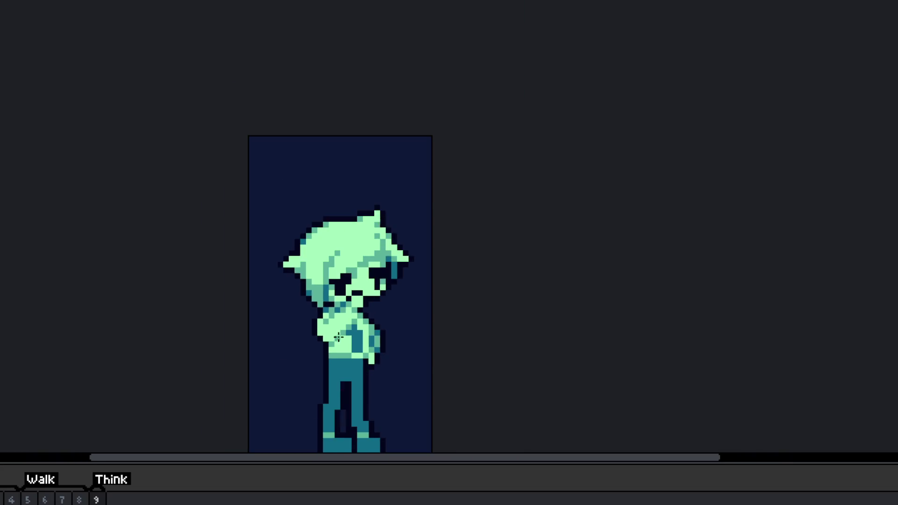
{"action": "scroll", "coordinate": [309, 269], "scroll_direction": "up", "scroll_amount": 3}
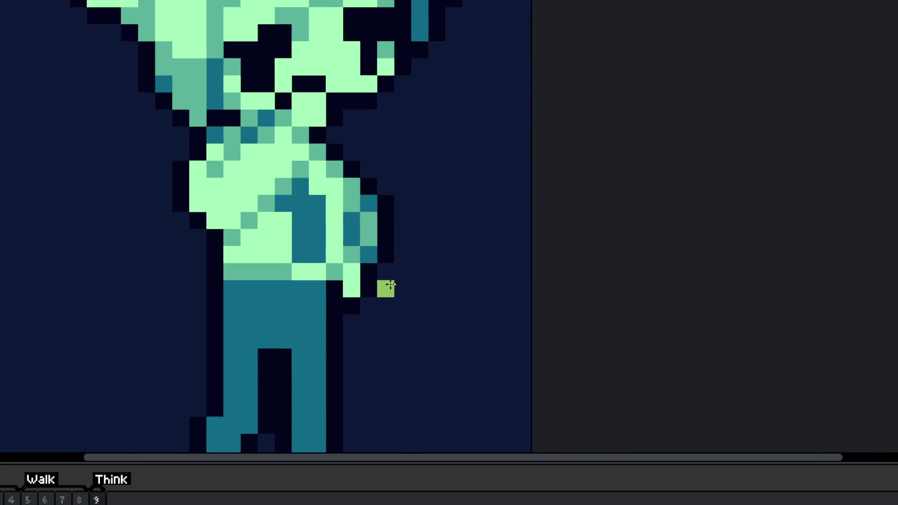
{"action": "scroll", "coordinate": [327, 303], "scroll_direction": "down", "scroll_amount": 3}
{"action": "scroll", "coordinate": [295, 340], "scroll_direction": "up", "scroll_amount": 1}
{"action": "scroll", "coordinate": [295, 340], "scroll_direction": "up", "scroll_amount": 2}
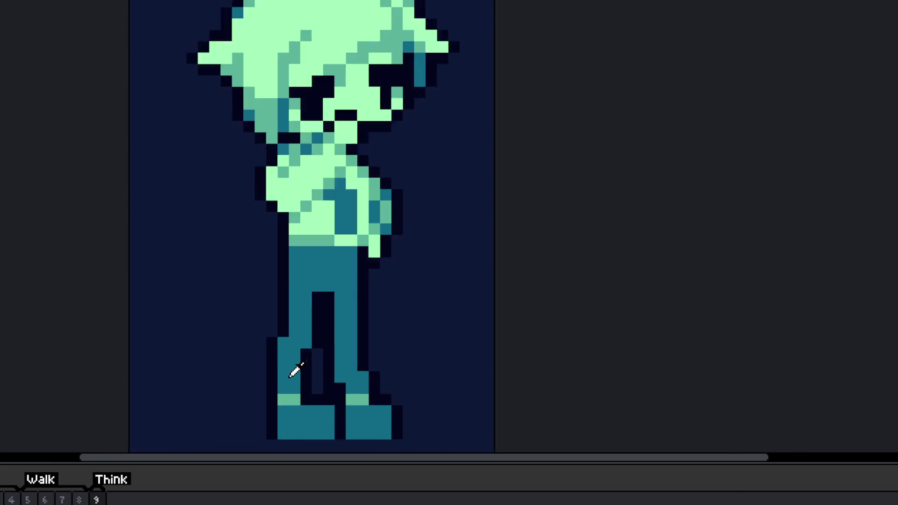
{"action": "key", "text": "Return"}
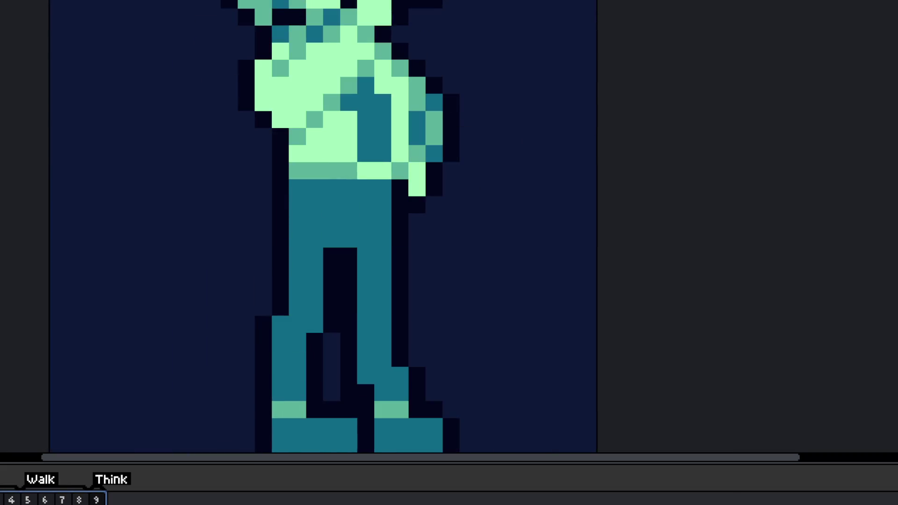
{"action": "scroll", "coordinate": [240, 381], "scroll_direction": "down", "scroll_amount": 2}
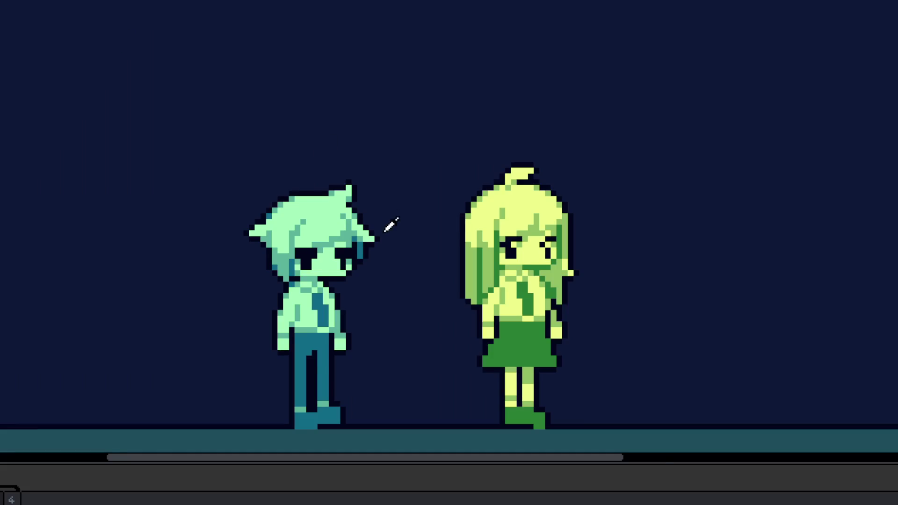
Step: Draw a teal table right of the girl, replacing a misplaced leg with a bar under the tabletop
{"action": "scroll", "coordinate": [392, 223], "scroll_direction": "down", "scroll_amount": 1}
{"action": "left_click_drag", "start_coordinate": [402, 303], "coordinate": [362, 270]}
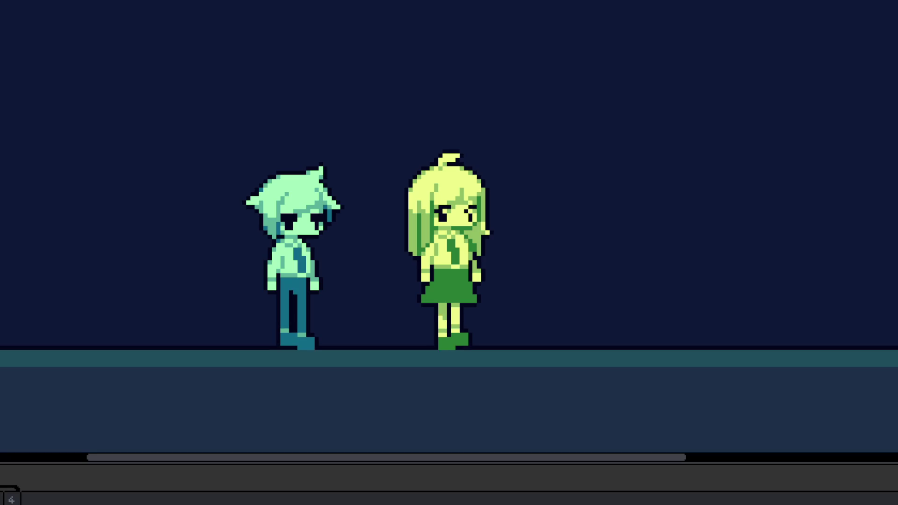
{"action": "scroll", "coordinate": [392, 374], "scroll_direction": "up", "scroll_amount": 1}
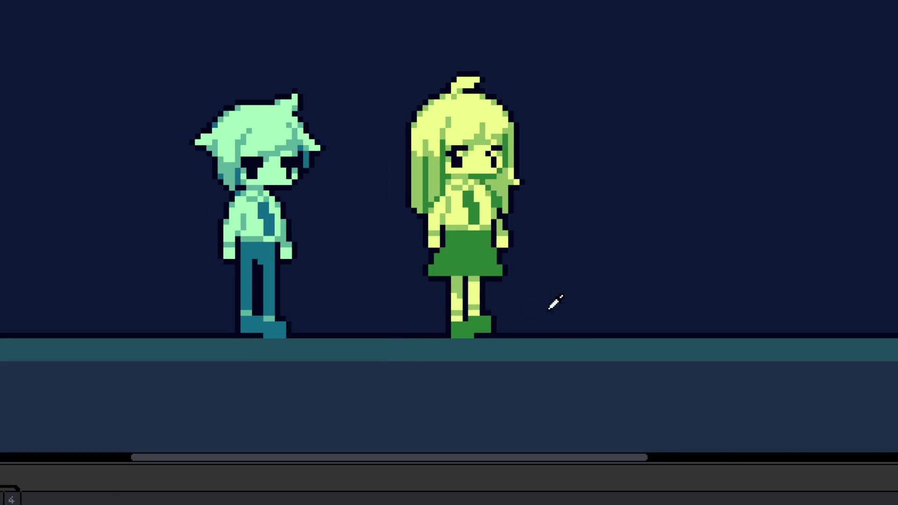
{"action": "scroll", "coordinate": [409, 316], "scroll_direction": "right", "scroll_amount": 3}
{"action": "scroll", "coordinate": [405, 331], "scroll_direction": "up", "scroll_amount": 3}
{"action": "scroll", "coordinate": [417, 322], "scroll_direction": "down", "scroll_amount": 1}
{"action": "scroll", "coordinate": [416, 322], "scroll_direction": "down", "scroll_amount": 1}
{"action": "mouse_move", "coordinate": [412, 327]}
{"action": "left_mouse_down"}
{"action": "mouse_move", "coordinate": [409, 247]}
{"action": "mouse_move", "coordinate": [627, 248]}
{"action": "mouse_move", "coordinate": [639, 337]}
{"action": "mouse_move", "coordinate": [642, 247]}
{"action": "mouse_move", "coordinate": [539, 250]}
{"action": "left_mouse_up"}
{"action": "scroll", "coordinate": [410, 248], "scroll_direction": "up", "scroll_amount": 2}
{"action": "scroll", "coordinate": [405, 236], "scroll_direction": "down", "scroll_amount": 2}
{"action": "scroll", "coordinate": [575, 259], "scroll_direction": "up", "scroll_amount": 1}
{"action": "key", "text": "ctrl+z"}
{"action": "key", "text": "ctrl+z"}
{"action": "mouse_move", "coordinate": [352, 250]}
{"action": "left_mouse_down"}
{"action": "mouse_move", "coordinate": [615, 259]}
{"action": "mouse_move", "coordinate": [621, 330]}
{"action": "left_mouse_up"}
{"action": "scroll", "coordinate": [421, 300], "scroll_direction": "down", "scroll_amount": 2}
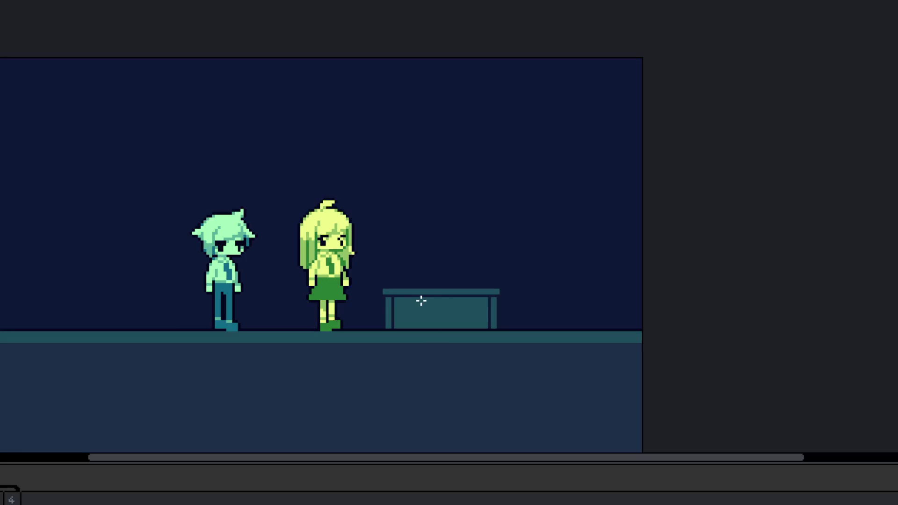
{"action": "scroll", "coordinate": [397, 294], "scroll_direction": "up", "scroll_amount": 1}
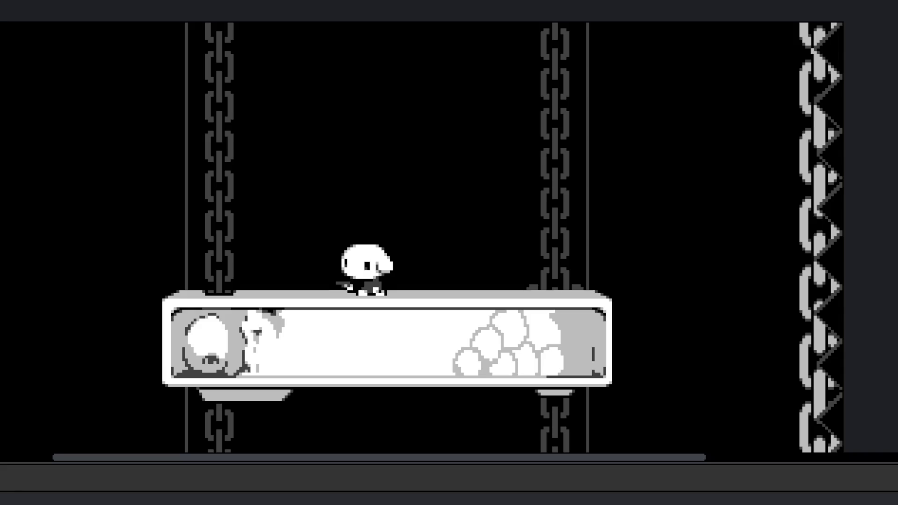
Step: Play the monochrome chained-platform scene's animation and pan around the canvas
{"action": "key", "text": "x"}
{"action": "left_click_drag", "start_coordinate": [443, 345], "coordinate": [461, 240]}
{"action": "scroll", "coordinate": [461, 240], "scroll_direction": "down", "scroll_amount": 3}
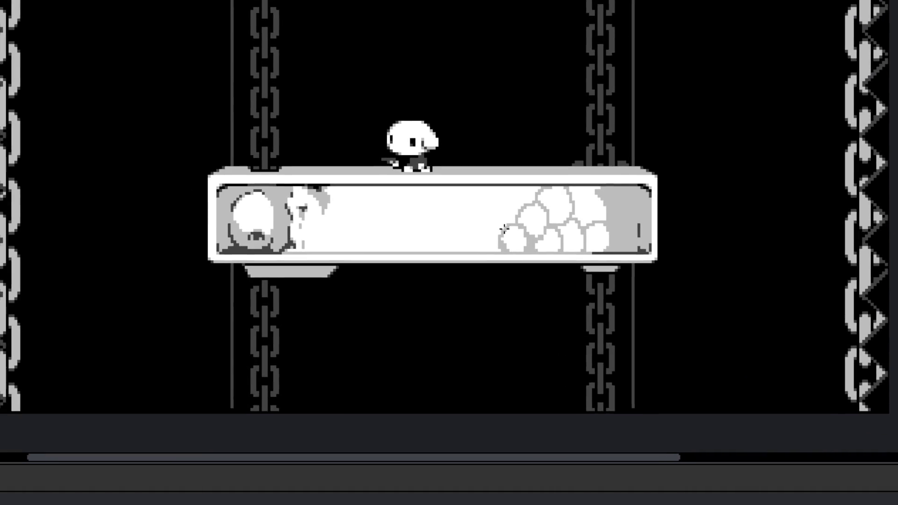
{"action": "scroll", "coordinate": [487, 194], "scroll_direction": "up", "scroll_amount": 3}
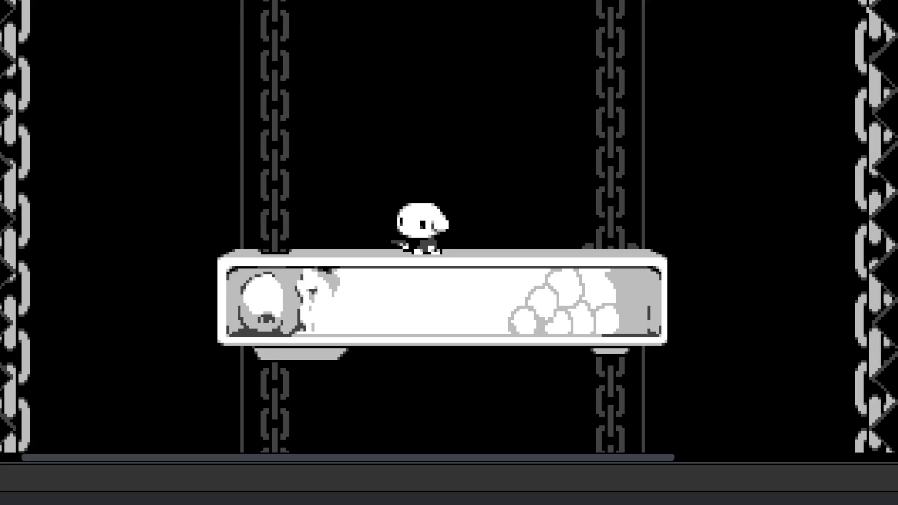
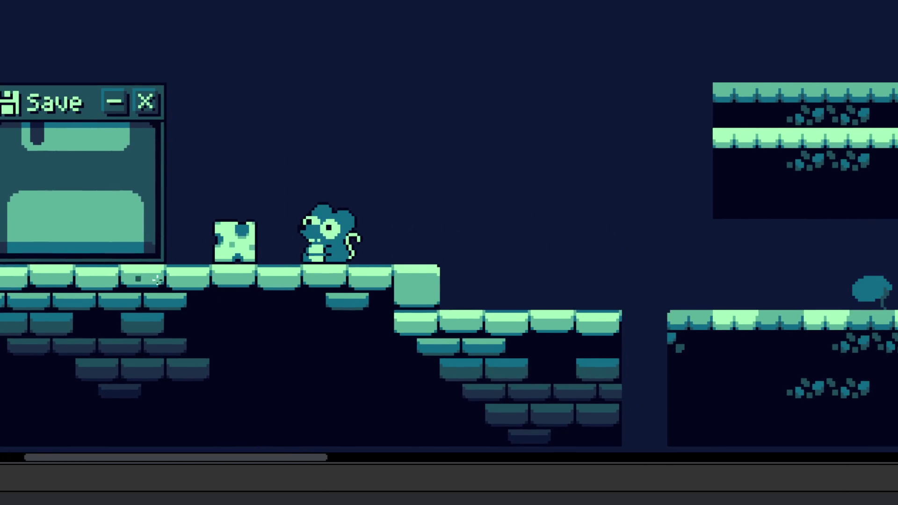
Step: Paint out the duck's old lower beak
{"action": "scroll", "coordinate": [429, 291], "scroll_direction": "down", "scroll_amount": 2}
{"action": "left_click_drag", "start_coordinate": [427, 282], "coordinate": [499, 282]}
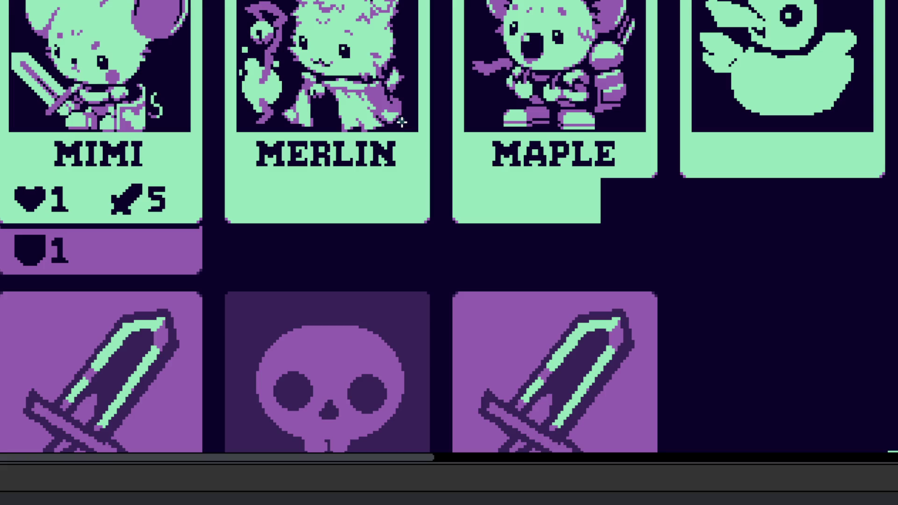
{"action": "scroll", "coordinate": [427, 202], "scroll_direction": "down", "scroll_amount": 10}
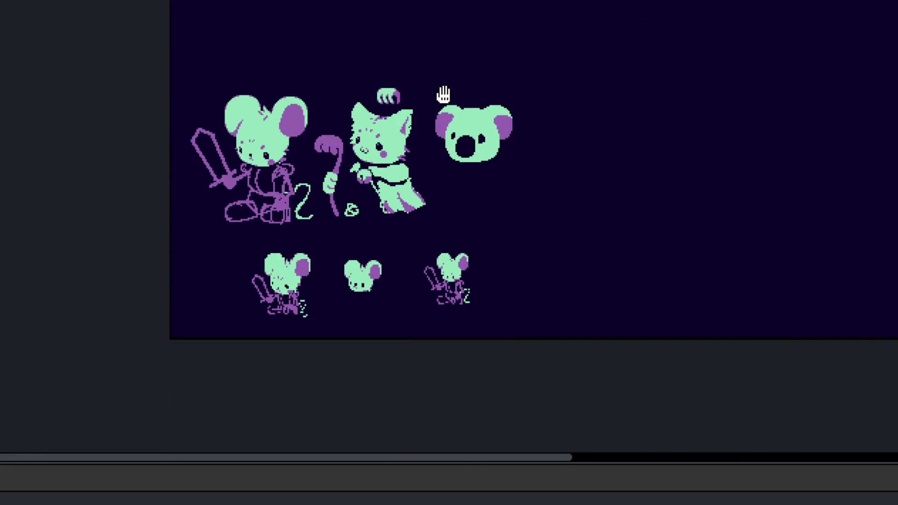
{"action": "scroll", "coordinate": [443, 95], "scroll_direction": "down", "scroll_amount": 2}
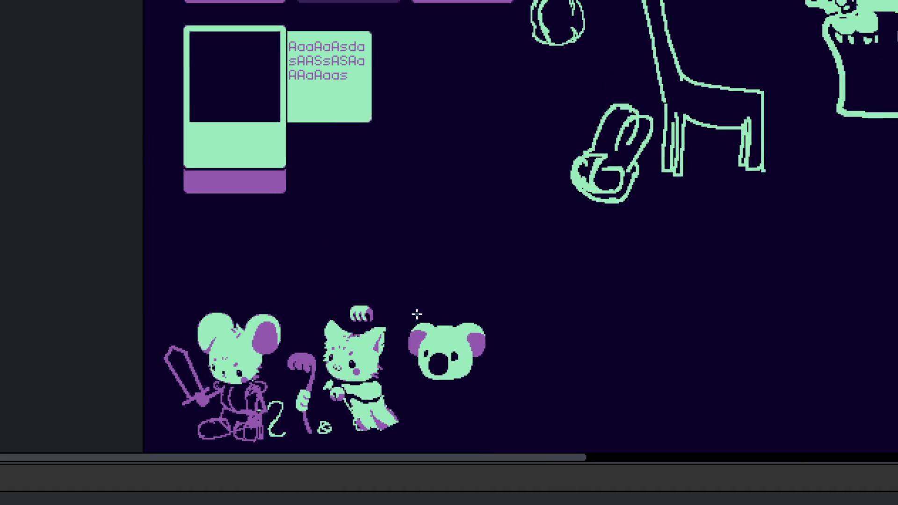
{"action": "scroll", "coordinate": [425, 315], "scroll_direction": "up", "scroll_amount": 5}
{"action": "scroll", "coordinate": [438, 126], "scroll_direction": "up", "scroll_amount": 3}
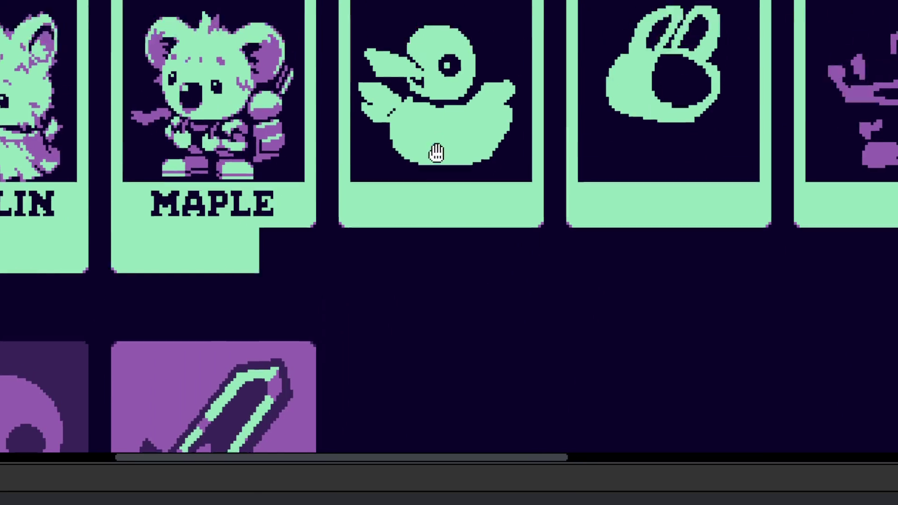
{"action": "scroll", "coordinate": [400, 248], "scroll_direction": "down", "scroll_amount": 2}
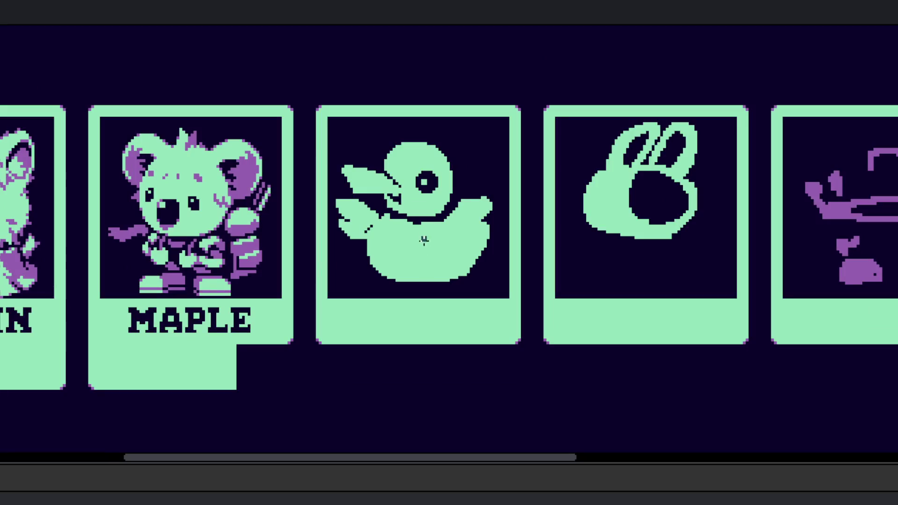
{"action": "scroll", "coordinate": [455, 234], "scroll_direction": "up", "scroll_amount": 1}
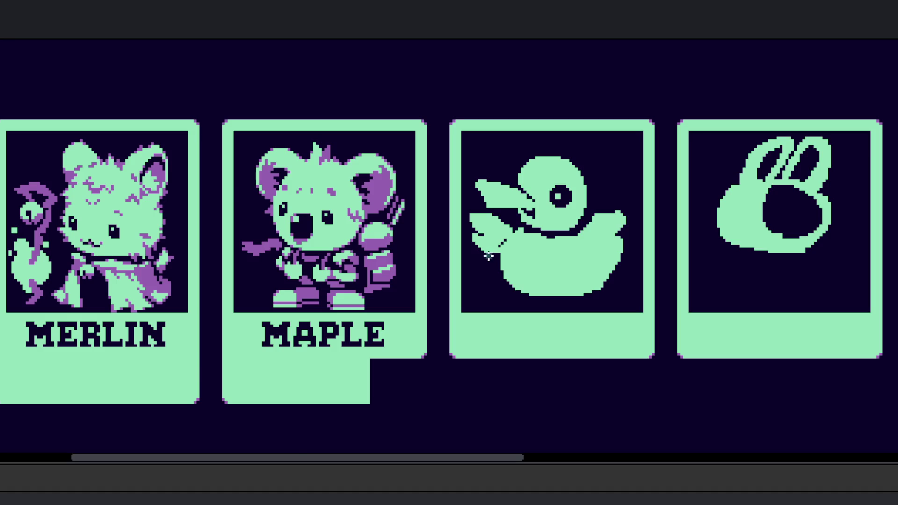
{"action": "scroll", "coordinate": [513, 256], "scroll_direction": "up", "scroll_amount": 1}
{"action": "scroll", "coordinate": [533, 248], "scroll_direction": "up", "scroll_amount": 1}
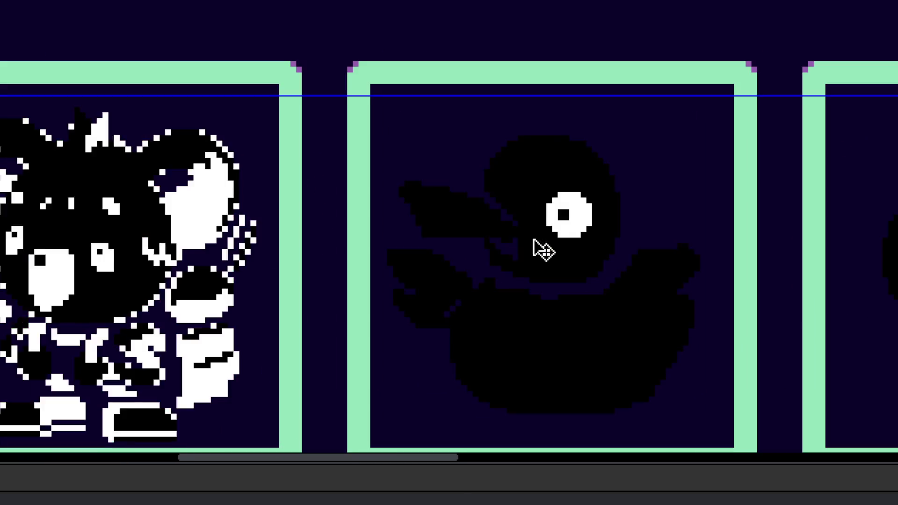
{"action": "scroll", "coordinate": [535, 247], "scroll_direction": "up", "scroll_amount": 1}
{"action": "scroll", "coordinate": [512, 266], "scroll_direction": "down", "scroll_amount": 1}
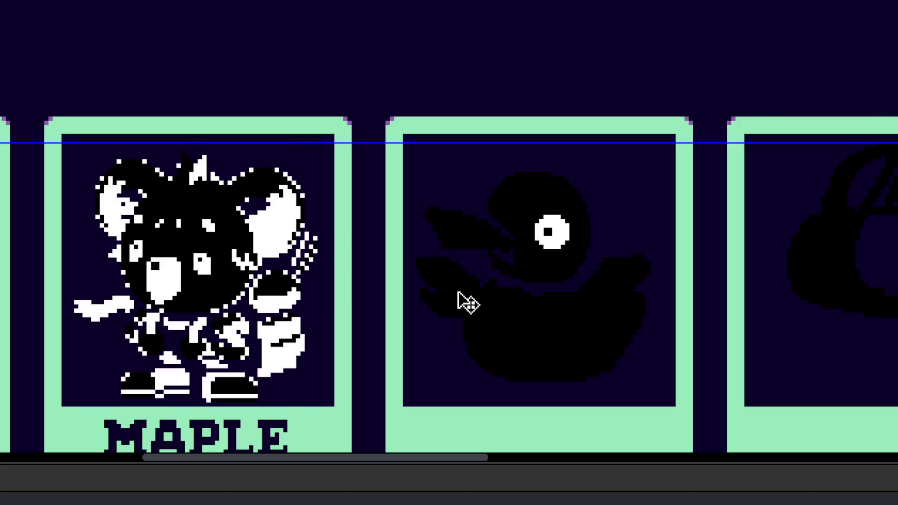
{"action": "mouse_move", "coordinate": [469, 283]}
{"action": "left_mouse_down"}
{"action": "mouse_move", "coordinate": [427, 300]}
{"action": "mouse_move", "coordinate": [433, 270]}
{"action": "left_mouse_up"}
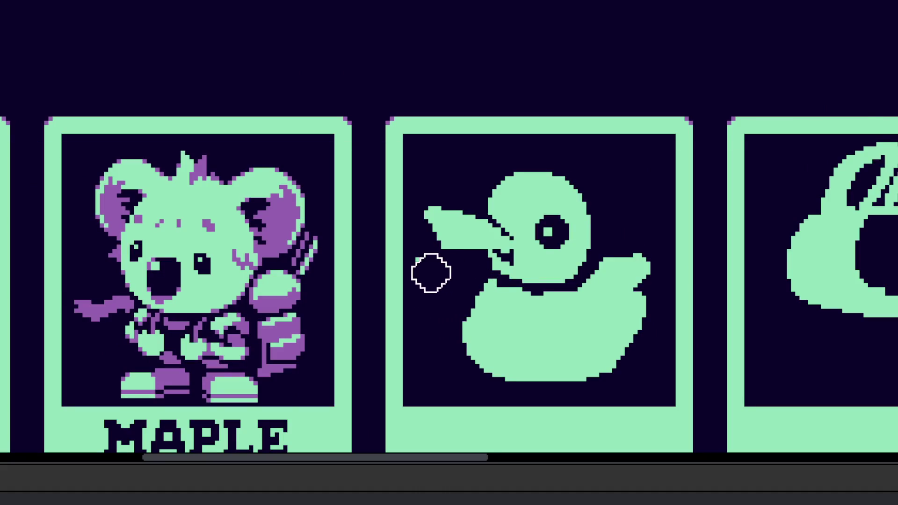
{"action": "scroll", "coordinate": [485, 271], "scroll_direction": "up", "scroll_amount": 1}
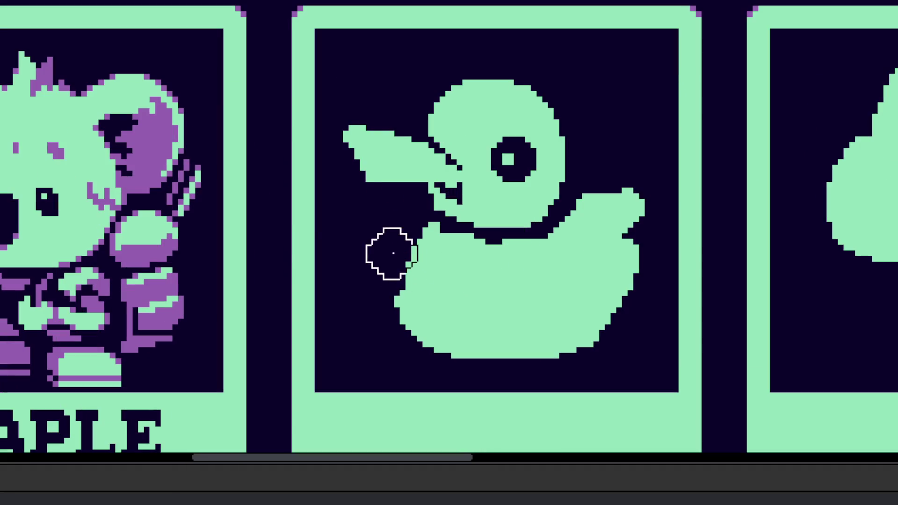
Step: Paint dark over the duck's lower body, then undo the accidental erase
{"action": "mouse_move", "coordinate": [392, 294]}
{"action": "left_mouse_down"}
{"action": "mouse_move", "coordinate": [472, 351]}
{"action": "mouse_move", "coordinate": [429, 300]}
{"action": "mouse_move", "coordinate": [631, 275]}
{"action": "left_mouse_up"}
{"action": "left_click_drag", "start_coordinate": [437, 287], "coordinate": [577, 310]}
{"action": "key", "text": "ctrl+z"}
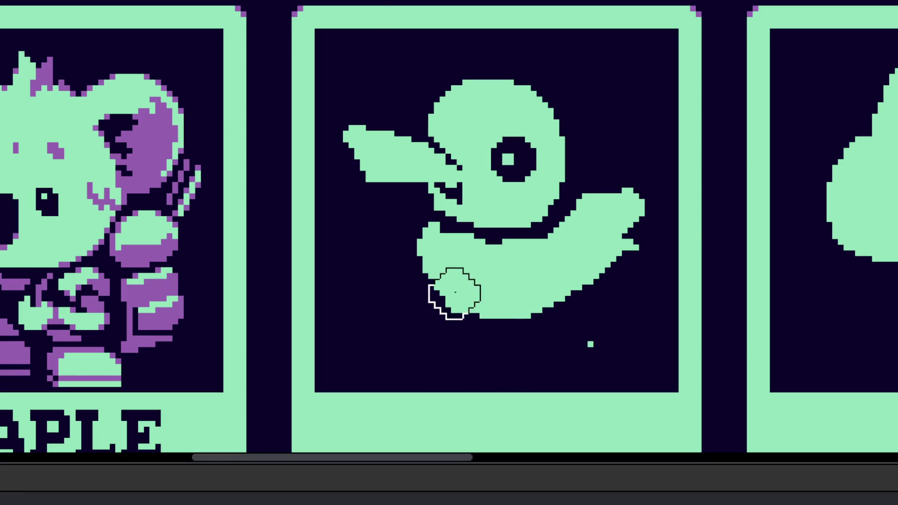
Step: Fix stray pixels along the duck's left edge and bottom edge
{"action": "scroll", "coordinate": [458, 290], "scroll_direction": "up", "scroll_amount": 1}
{"action": "scroll", "coordinate": [447, 286], "scroll_direction": "up", "scroll_amount": 1}
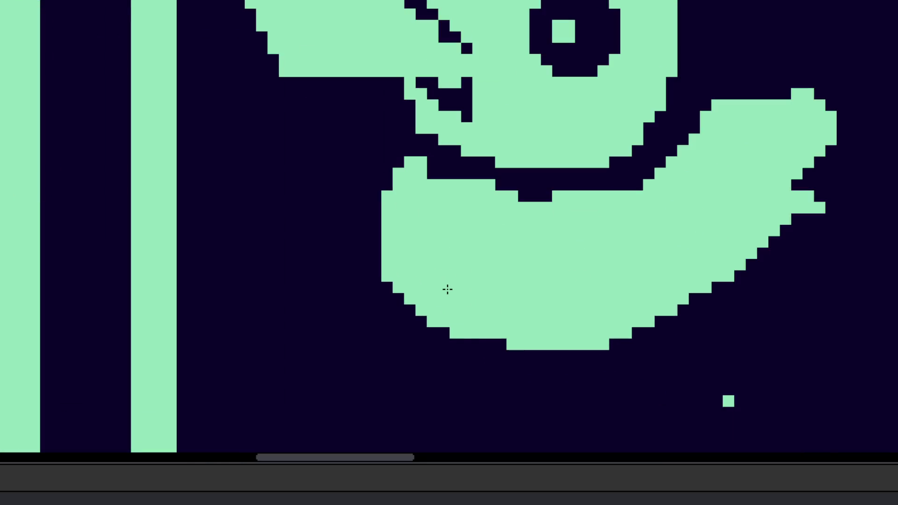
{"action": "left_click", "coordinate": [387, 276]}
{"action": "left_click_drag", "start_coordinate": [478, 344], "coordinate": [490, 340]}
{"action": "left_click", "coordinate": [478, 344]}
{"action": "left_click", "coordinate": [500, 344]}
Step: Draw a thin green line as the duck's new open lower beak
{"action": "scroll", "coordinate": [432, 287], "scroll_direction": "up", "scroll_amount": 2}
{"action": "scroll", "coordinate": [431, 287], "scroll_direction": "down", "scroll_amount": 3}
{"action": "scroll", "coordinate": [411, 256], "scroll_direction": "up", "scroll_amount": 3}
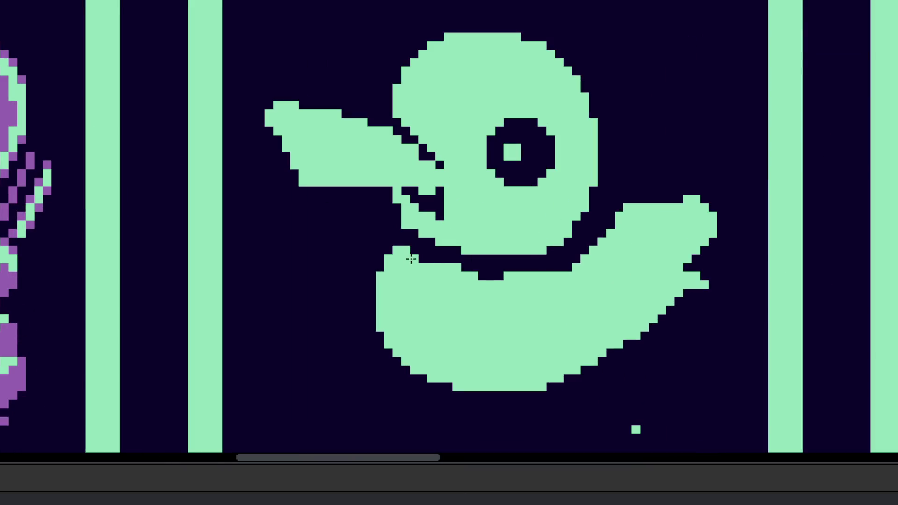
{"action": "scroll", "coordinate": [406, 237], "scroll_direction": "down", "scroll_amount": 2}
{"action": "scroll", "coordinate": [406, 238], "scroll_direction": "up", "scroll_amount": 2}
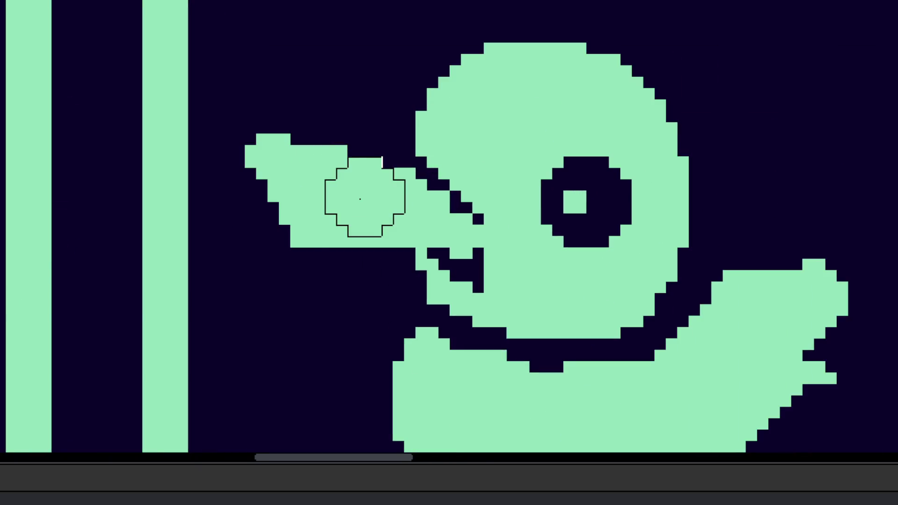
{"action": "scroll", "coordinate": [357, 194], "scroll_direction": "down", "scroll_amount": 5}
{"action": "scroll", "coordinate": [331, 206], "scroll_direction": "up", "scroll_amount": 5}
{"action": "mouse_move", "coordinate": [315, 208]}
{"action": "left_mouse_down"}
{"action": "mouse_move", "coordinate": [384, 264]}
{"action": "mouse_move", "coordinate": [517, 251]}
{"action": "left_mouse_up"}
{"action": "scroll", "coordinate": [517, 251], "scroll_direction": "down", "scroll_amount": 5}
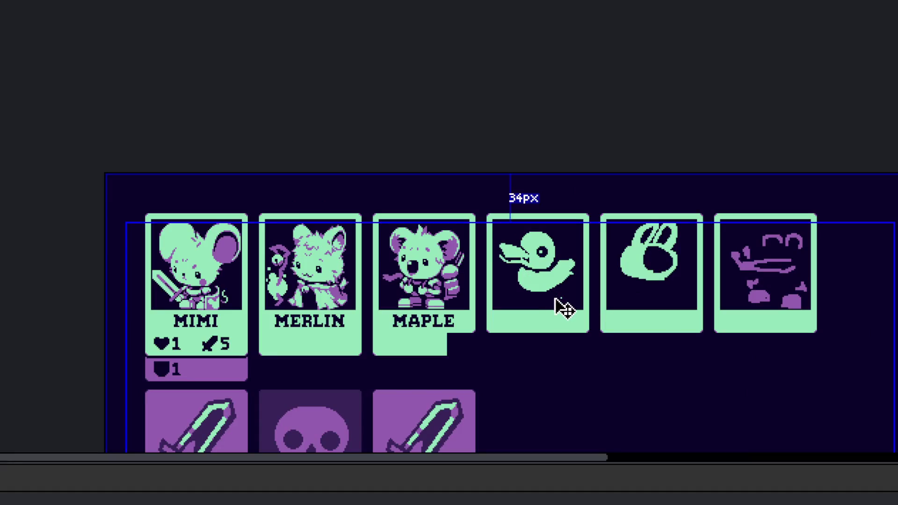
Step: Fill mint pixels along the duck's lower-right outline and erase one stray edge pixel
{"action": "left_click_drag", "start_coordinate": [561, 301], "coordinate": [578, 284]}
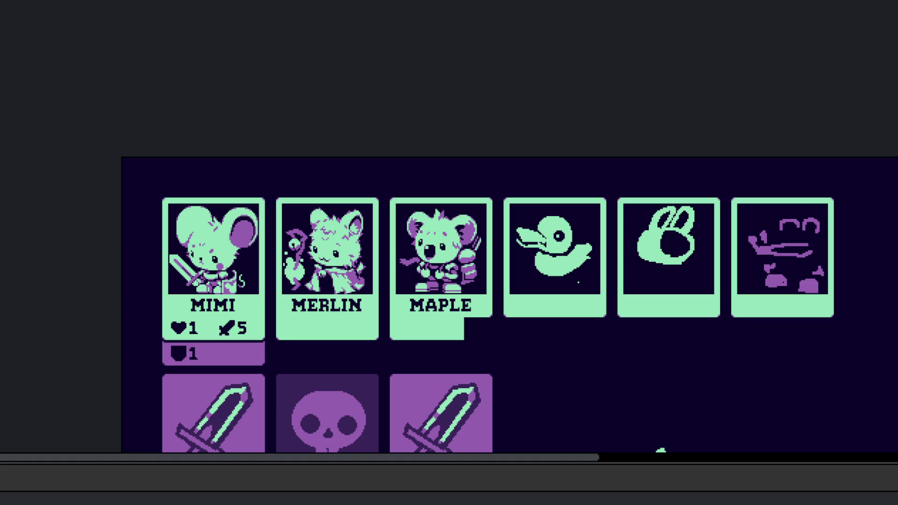
{"action": "scroll", "coordinate": [544, 258], "scroll_direction": "up", "scroll_amount": 3}
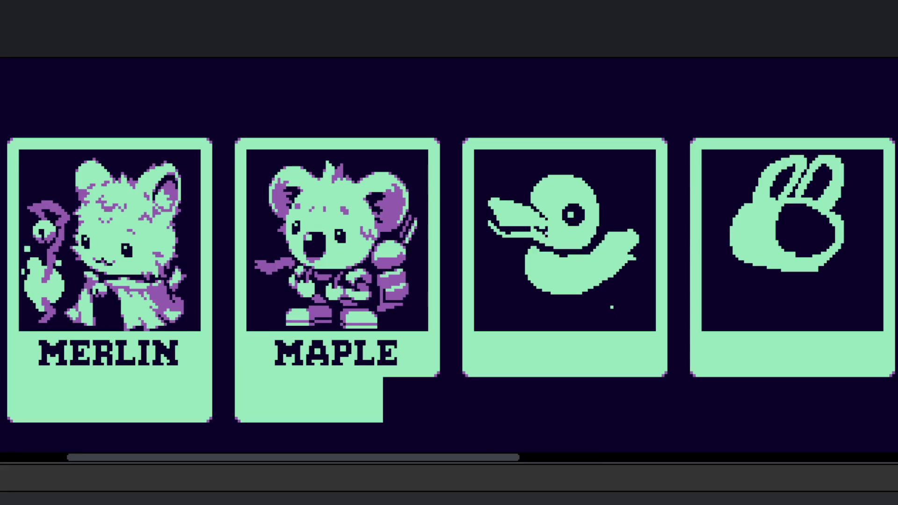
{"action": "scroll", "coordinate": [515, 252], "scroll_direction": "right", "scroll_amount": 2}
{"action": "scroll", "coordinate": [511, 250], "scroll_direction": "up", "scroll_amount": 3}
{"action": "scroll", "coordinate": [457, 234], "scroll_direction": "up", "scroll_amount": 1}
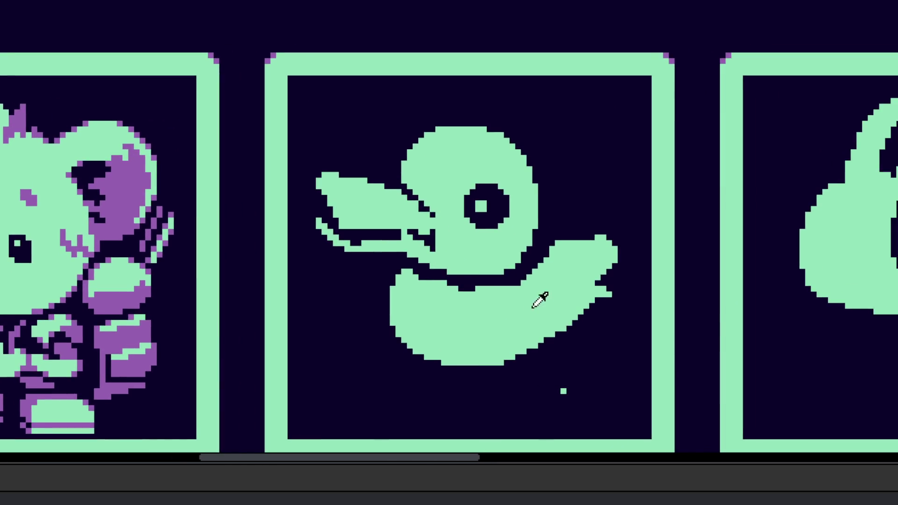
{"action": "scroll", "coordinate": [533, 327], "scroll_direction": "up", "scroll_amount": 1}
{"action": "scroll", "coordinate": [495, 360], "scroll_direction": "up", "scroll_amount": 1}
{"action": "left_click", "coordinate": [507, 364]}
{"action": "left_click", "coordinate": [514, 356]}
{"action": "left_click", "coordinate": [532, 347]}
{"action": "left_click", "coordinate": [532, 355]}
{"action": "left_click", "coordinate": [523, 356]}
{"action": "left_click", "coordinate": [528, 355]}
Step: Complete the green staircase on the lower-right edge and paint a raised bump on the back
{"action": "mouse_move", "coordinate": [541, 350]}
{"action": "left_mouse_down"}
{"action": "mouse_move", "coordinate": [584, 320]}
{"action": "mouse_move", "coordinate": [559, 327]}
{"action": "left_mouse_up"}
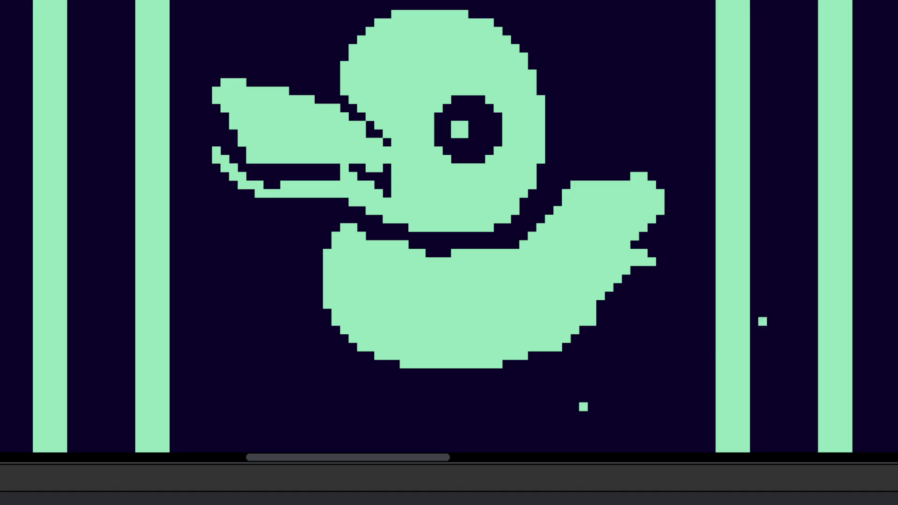
{"action": "scroll", "coordinate": [587, 334], "scroll_direction": "up", "scroll_amount": 1}
{"action": "left_click", "coordinate": [570, 340]}
{"action": "left_click", "coordinate": [512, 361]}
{"action": "left_click", "coordinate": [582, 329]}
{"action": "left_click", "coordinate": [602, 307]}
{"action": "mouse_move", "coordinate": [603, 302]}
{"action": "left_mouse_down"}
{"action": "mouse_move", "coordinate": [634, 261]}
{"action": "mouse_move", "coordinate": [681, 240]}
{"action": "mouse_move", "coordinate": [674, 214]}
{"action": "left_mouse_up"}
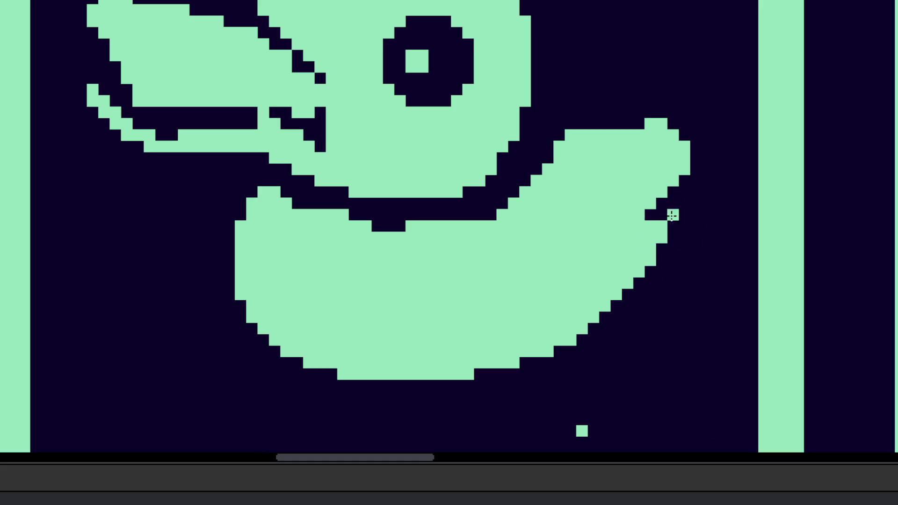
{"action": "scroll", "coordinate": [553, 266], "scroll_direction": "up", "scroll_amount": 5}
{"action": "mouse_move", "coordinate": [554, 265]}
{"action": "left_mouse_down"}
{"action": "mouse_move", "coordinate": [538, 229]}
{"action": "mouse_move", "coordinate": [570, 218]}
{"action": "mouse_move", "coordinate": [537, 247]}
{"action": "mouse_move", "coordinate": [522, 248]}
{"action": "mouse_move", "coordinate": [603, 241]}
{"action": "mouse_move", "coordinate": [568, 236]}
{"action": "mouse_move", "coordinate": [582, 244]}
{"action": "mouse_move", "coordinate": [513, 302]}
{"action": "left_mouse_up"}
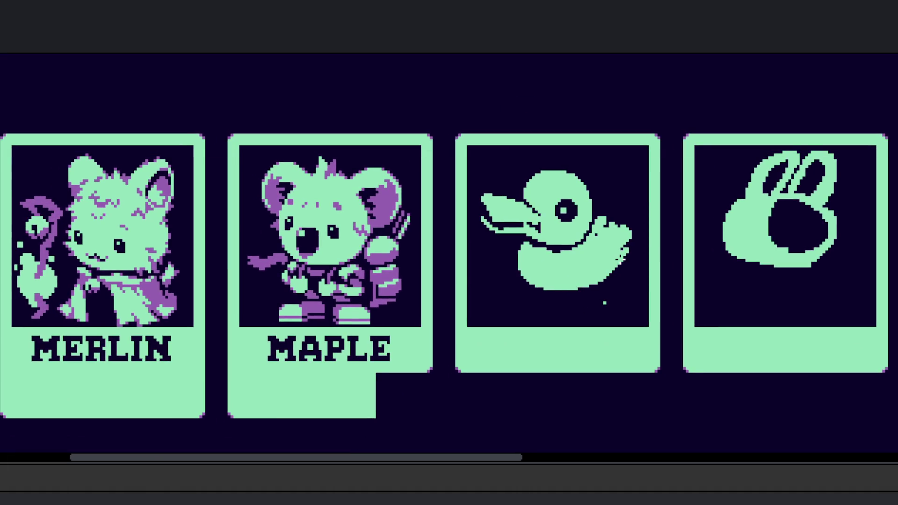
{"action": "scroll", "coordinate": [127, 272], "scroll_direction": "up", "scroll_amount": 6}
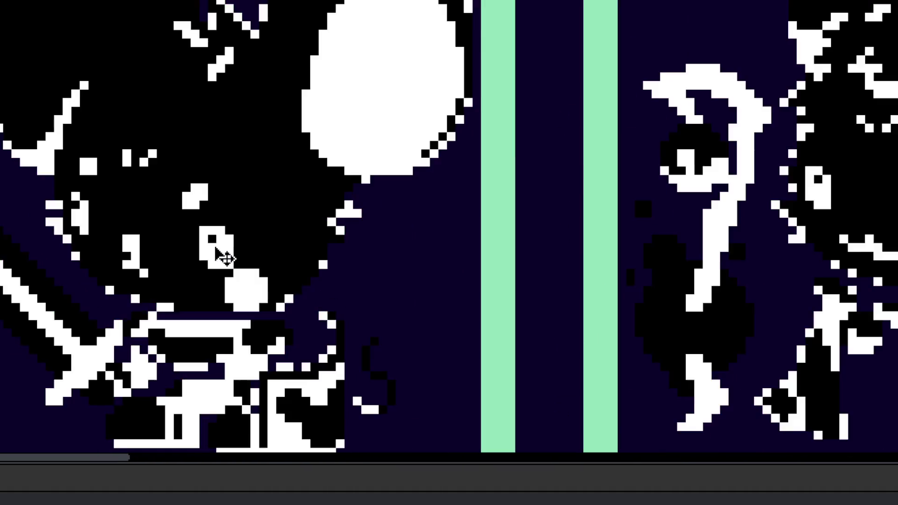
{"action": "scroll", "coordinate": [218, 253], "scroll_direction": "up", "scroll_amount": 3}
{"action": "mouse_move", "coordinate": [104, 217]}
{"action": "left_mouse_down"}
{"action": "mouse_move", "coordinate": [158, 245]}
{"action": "mouse_move", "coordinate": [160, 261]}
{"action": "mouse_move", "coordinate": [257, 254]}
{"action": "mouse_move", "coordinate": [241, 248]}
{"action": "mouse_move", "coordinate": [156, 260]}
{"action": "mouse_move", "coordinate": [115, 280]}
{"action": "mouse_move", "coordinate": [243, 318]}
{"action": "mouse_move", "coordinate": [228, 304]}
{"action": "left_mouse_up"}
{"action": "scroll", "coordinate": [228, 303], "scroll_direction": "down", "scroll_amount": 10}
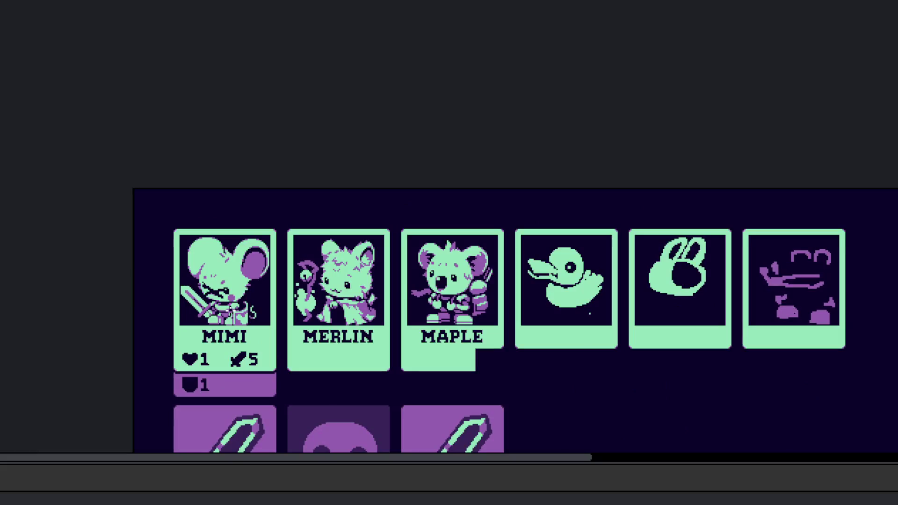
{"action": "key", "text": "ctrl+z"}
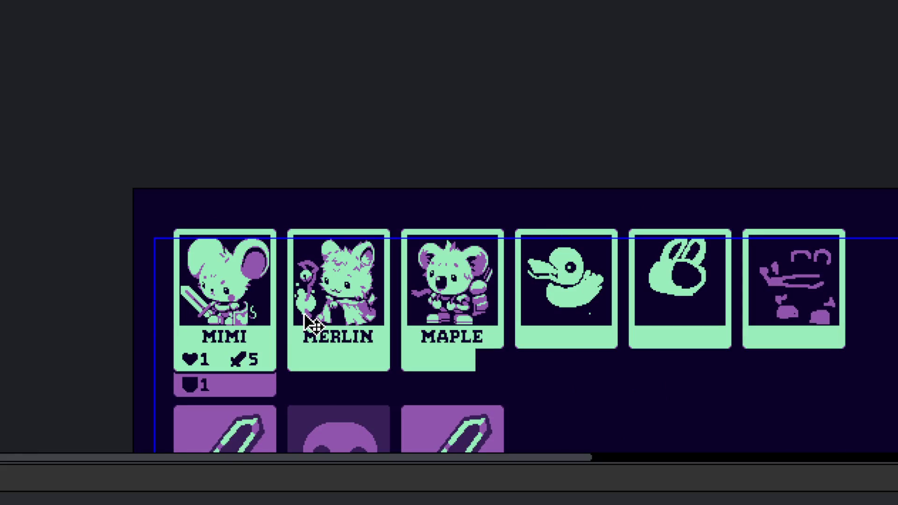
{"action": "scroll", "coordinate": [511, 307], "scroll_direction": "up", "scroll_amount": 6}
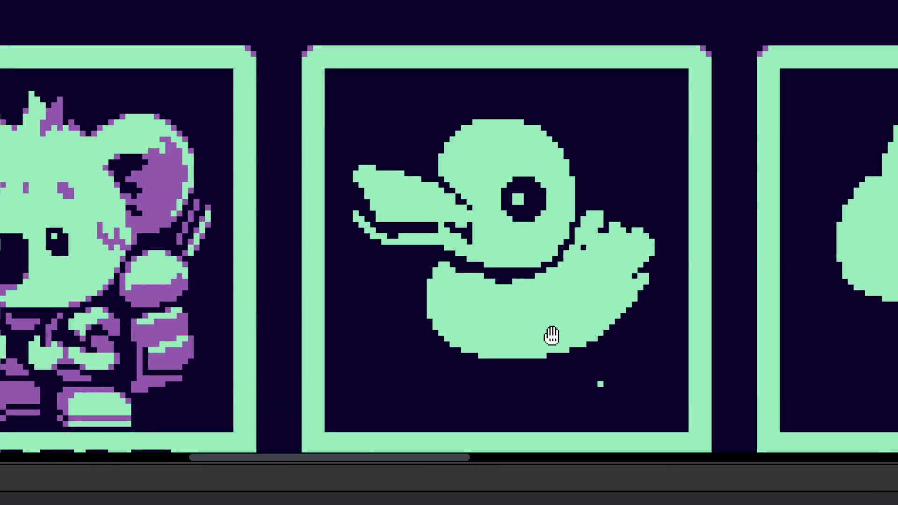
{"action": "scroll", "coordinate": [531, 344], "scroll_direction": "up", "scroll_amount": 3}
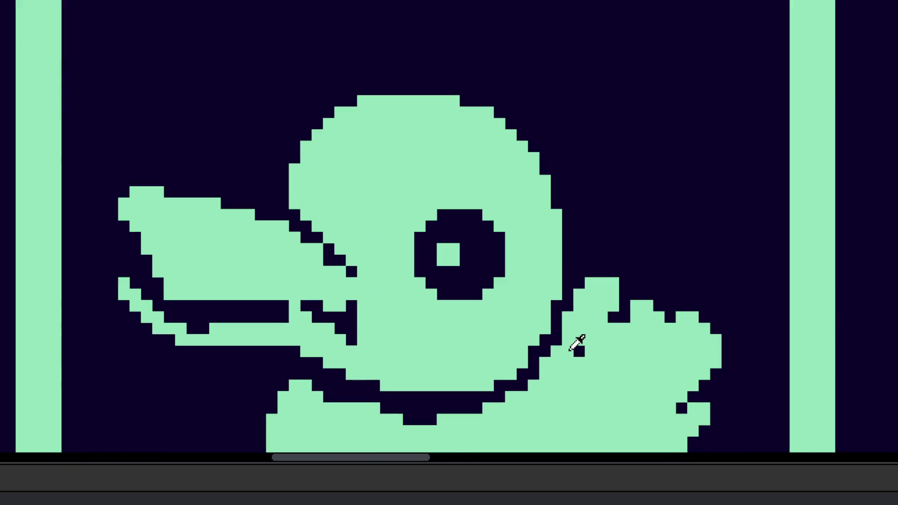
{"action": "scroll", "coordinate": [579, 353], "scroll_direction": "up", "scroll_amount": 3}
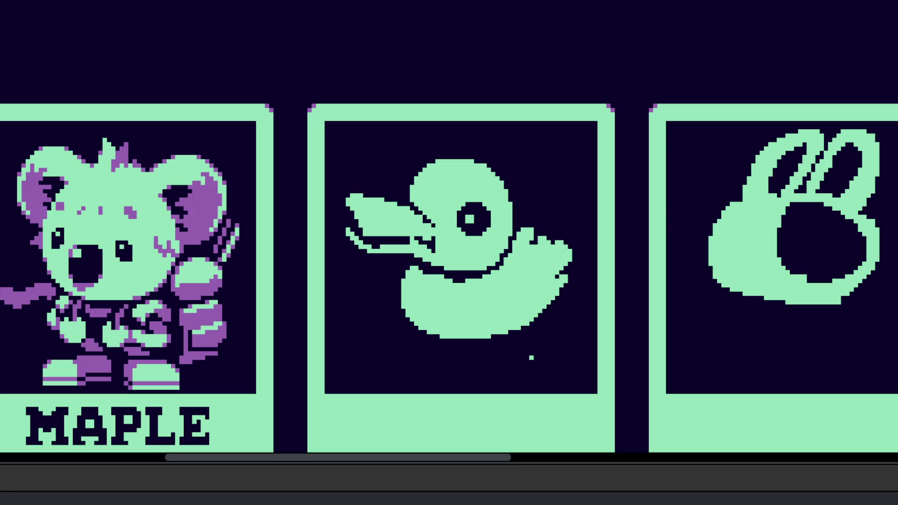
{"action": "scroll", "coordinate": [449, 307], "scroll_direction": "up", "scroll_amount": 3}
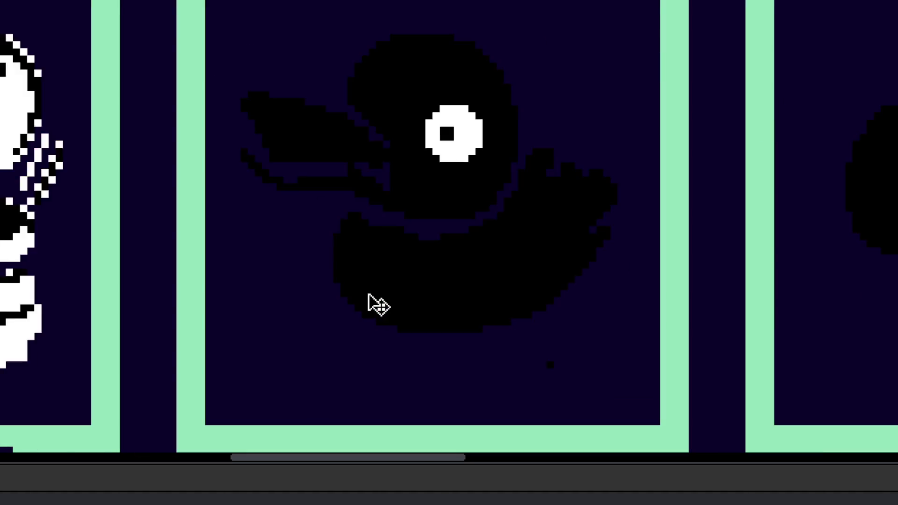
Step: Bucket-fill the duck mint green and darken stray outline pixels, including one near the neck
{"action": "left_click", "coordinate": [379, 306]}
{"action": "scroll", "coordinate": [345, 257], "scroll_direction": "up", "scroll_amount": 2}
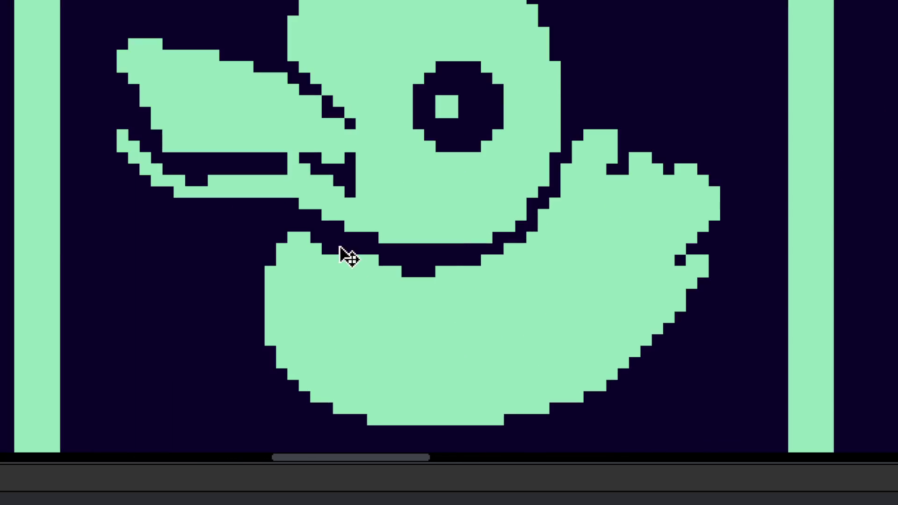
{"action": "scroll", "coordinate": [332, 254], "scroll_direction": "up", "scroll_amount": 2}
{"action": "mouse_move", "coordinate": [401, 277]}
{"action": "left_mouse_down"}
{"action": "mouse_move", "coordinate": [424, 278]}
{"action": "mouse_move", "coordinate": [424, 300]}
{"action": "mouse_move", "coordinate": [469, 300]}
{"action": "left_mouse_up"}
{"action": "left_click", "coordinate": [357, 276]}
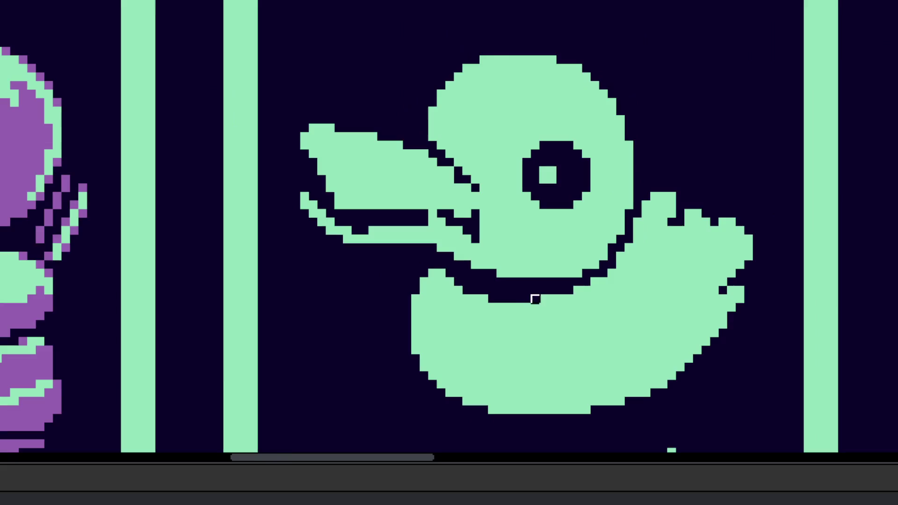
{"action": "scroll", "coordinate": [423, 277], "scroll_direction": "down", "scroll_amount": 2}
{"action": "scroll", "coordinate": [445, 276], "scroll_direction": "up", "scroll_amount": 2}
{"action": "left_click", "coordinate": [423, 255]}
{"action": "scroll", "coordinate": [423, 255], "scroll_direction": "down", "scroll_amount": 4}
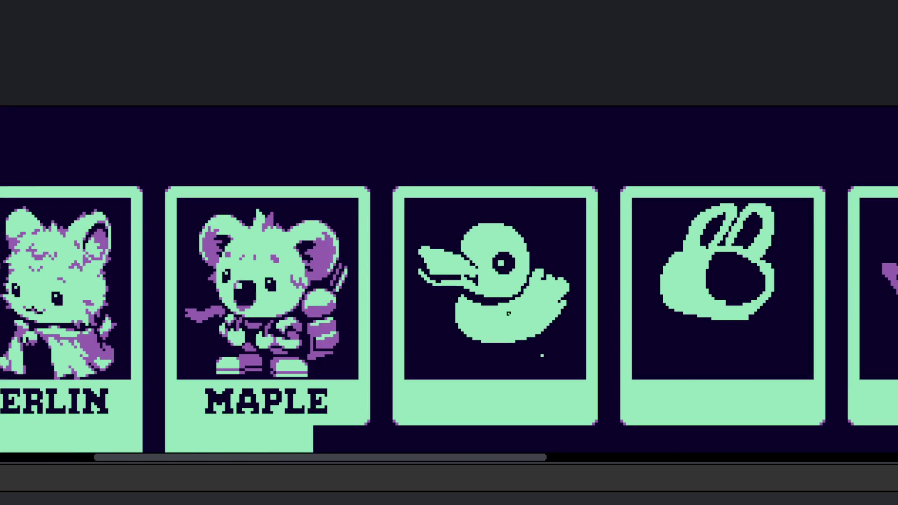
{"action": "scroll", "coordinate": [540, 309], "scroll_direction": "up", "scroll_amount": 4}
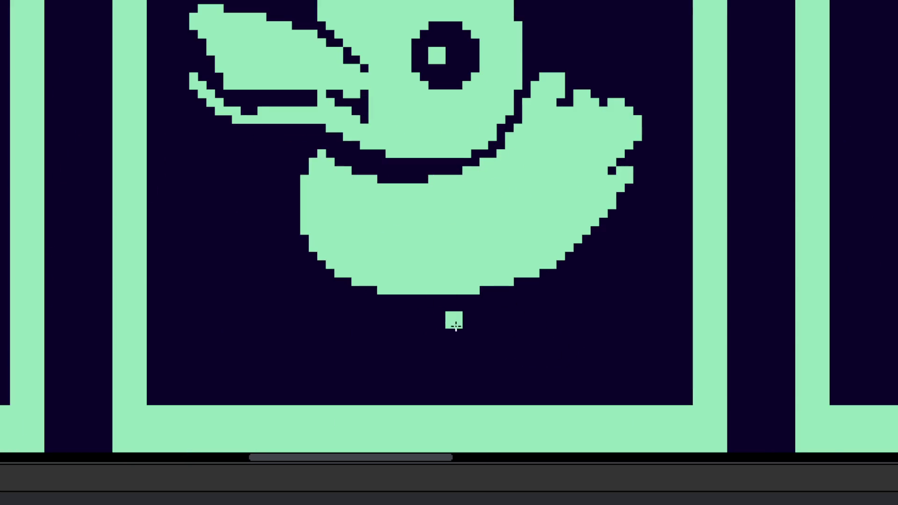
Step: Draw two thin legs under the body, each with a foot, one angled diagonally
{"action": "left_click_drag", "start_coordinate": [460, 328], "coordinate": [446, 355]}
{"action": "key", "text": "ctrl+z"}
{"action": "mouse_move", "coordinate": [479, 311]}
{"action": "left_mouse_down"}
{"action": "mouse_move", "coordinate": [479, 346]}
{"action": "mouse_move", "coordinate": [465, 315]}
{"action": "left_mouse_up"}
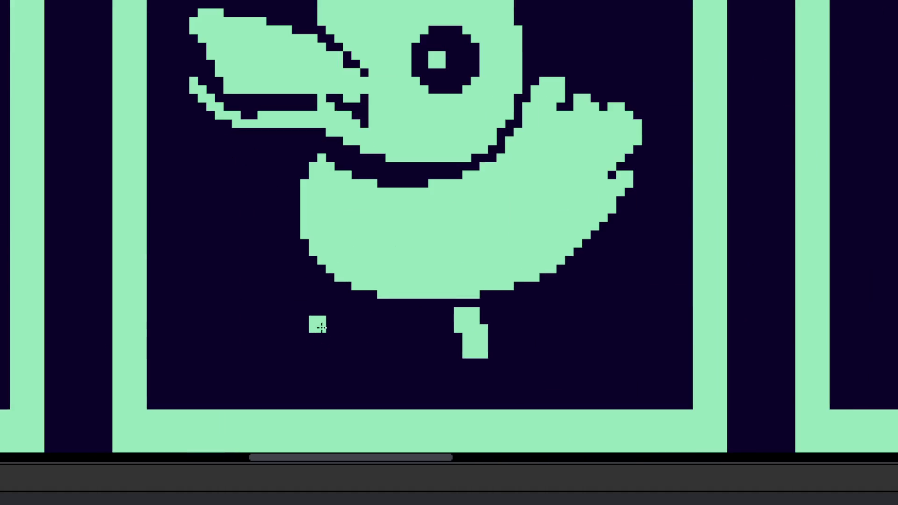
{"action": "mouse_move", "coordinate": [312, 318]}
{"action": "left_mouse_down"}
{"action": "mouse_move", "coordinate": [348, 312]}
{"action": "mouse_move", "coordinate": [322, 342]}
{"action": "mouse_move", "coordinate": [384, 330]}
{"action": "mouse_move", "coordinate": [369, 363]}
{"action": "mouse_move", "coordinate": [381, 334]}
{"action": "mouse_move", "coordinate": [361, 306]}
{"action": "mouse_move", "coordinate": [379, 324]}
{"action": "mouse_move", "coordinate": [367, 313]}
{"action": "left_mouse_up"}
{"action": "scroll", "coordinate": [409, 340], "scroll_direction": "up", "scroll_amount": 5}
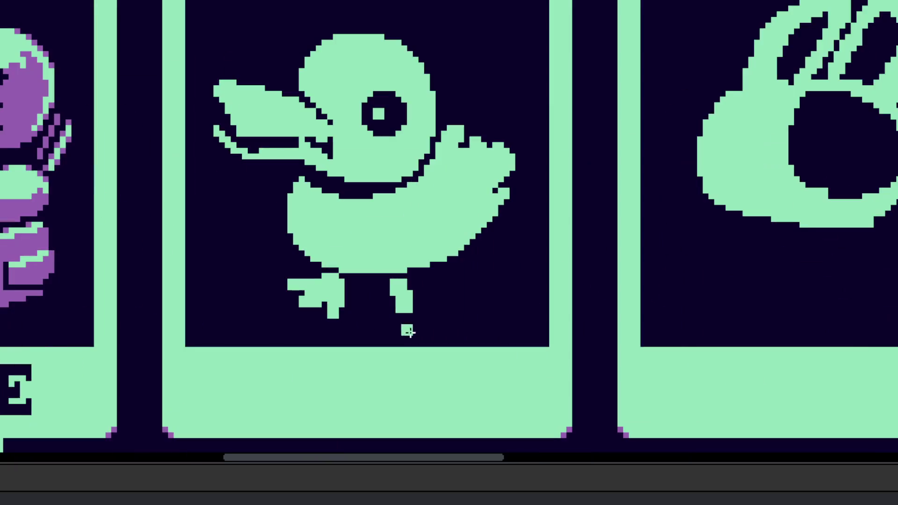
{"action": "mouse_move", "coordinate": [395, 318]}
{"action": "left_mouse_down"}
{"action": "mouse_move", "coordinate": [377, 337]}
{"action": "mouse_move", "coordinate": [411, 341]}
{"action": "mouse_move", "coordinate": [402, 322]}
{"action": "mouse_move", "coordinate": [428, 331]}
{"action": "left_mouse_up"}
{"action": "scroll", "coordinate": [428, 330], "scroll_direction": "down", "scroll_amount": 5}
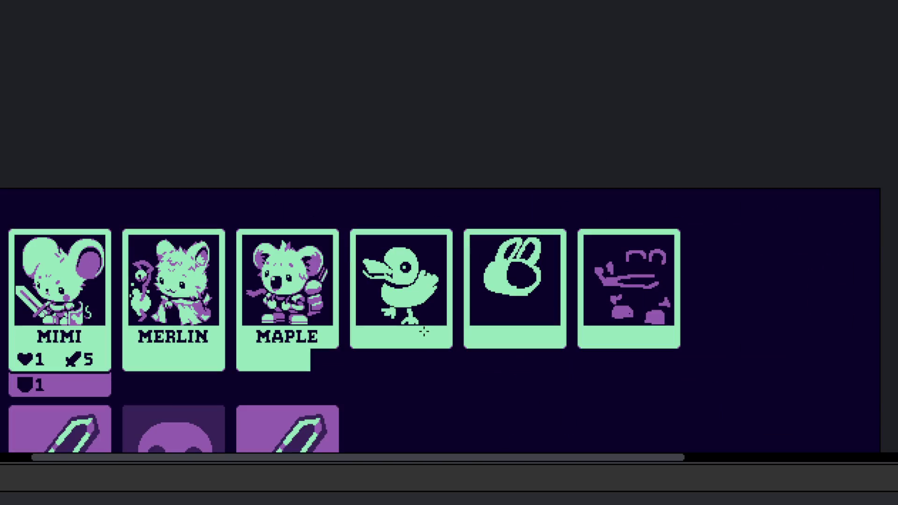
Step: Restore the duck's body to mint and extend the left foot with two mint blocks
{"action": "scroll", "coordinate": [416, 328], "scroll_direction": "left", "scroll_amount": 1}
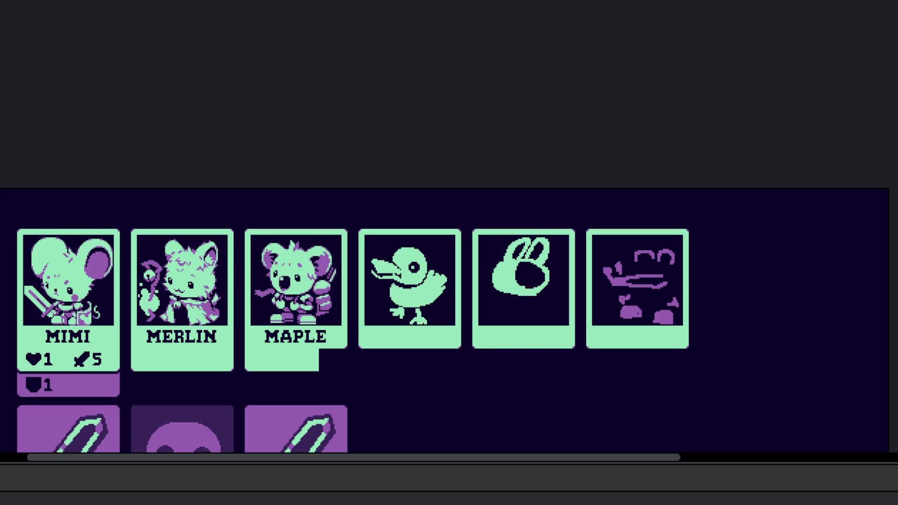
{"action": "scroll", "coordinate": [356, 323], "scroll_direction": "up", "scroll_amount": 3}
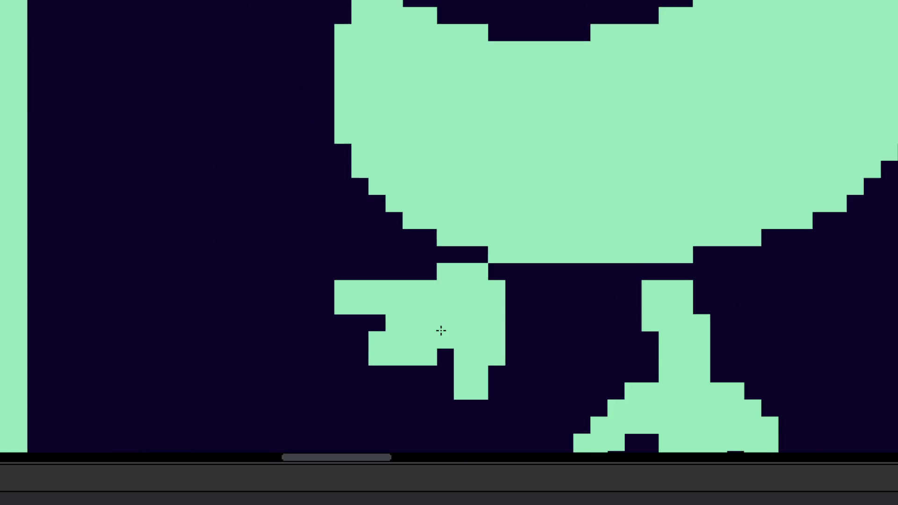
{"action": "left_click", "coordinate": [441, 330]}
{"action": "left_click", "coordinate": [440, 331]}
{"action": "left_click", "coordinate": [389, 277]}
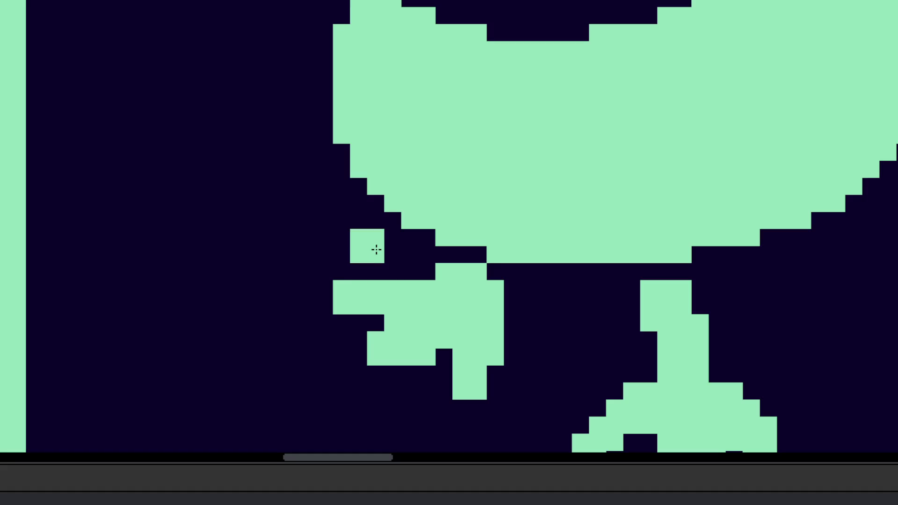
{"action": "left_click", "coordinate": [389, 248]}
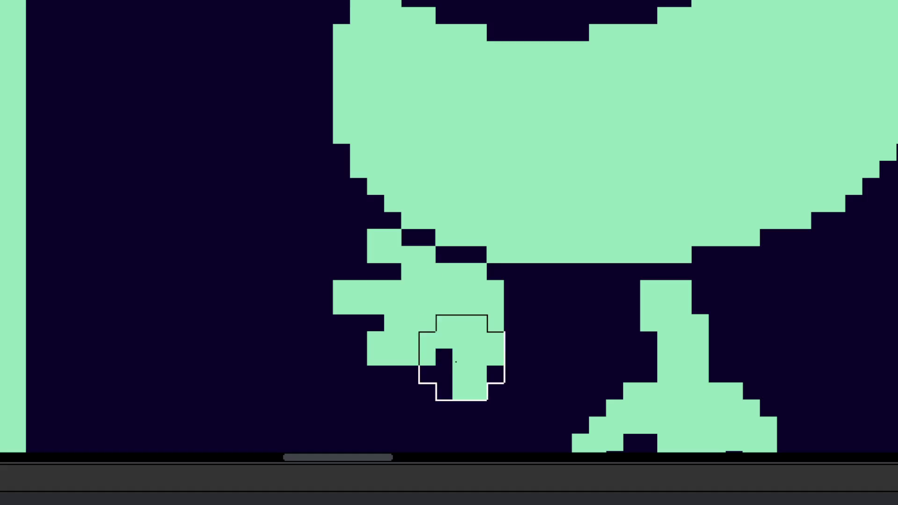
{"action": "scroll", "coordinate": [479, 388], "scroll_direction": "down", "scroll_amount": 5}
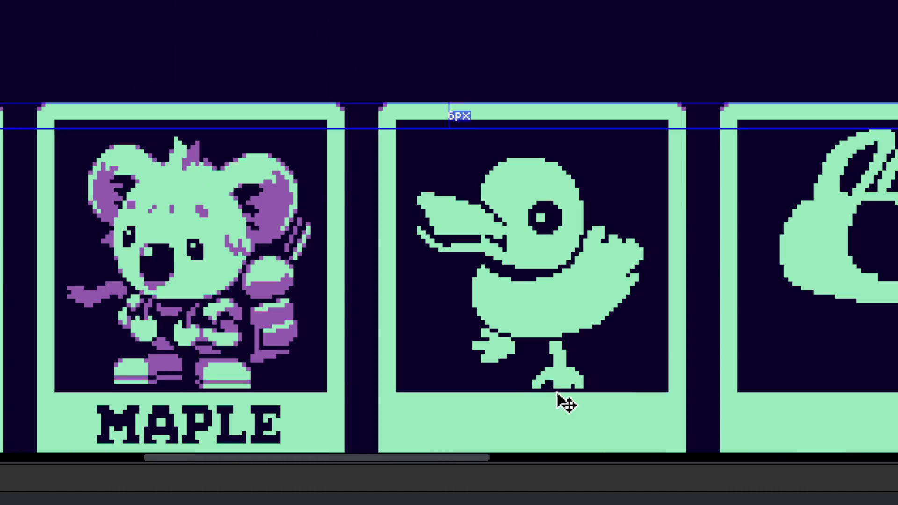
{"action": "scroll", "coordinate": [567, 377], "scroll_direction": "up", "scroll_amount": 5}
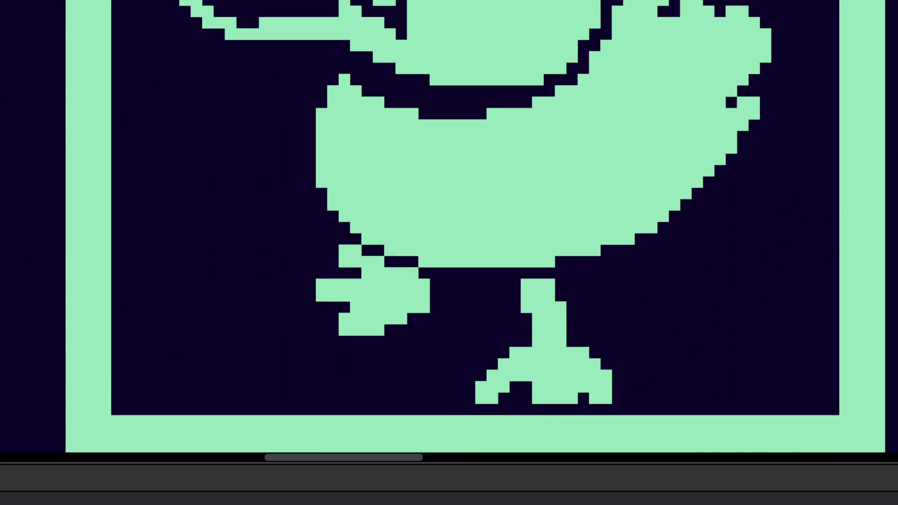
Step: Lasso the right foot, move it up against the body, and reshape the leg pixels
{"action": "mouse_move", "coordinate": [510, 387]}
{"action": "left_mouse_down"}
{"action": "mouse_move", "coordinate": [523, 355]}
{"action": "mouse_move", "coordinate": [552, 411]}
{"action": "mouse_move", "coordinate": [656, 360]}
{"action": "mouse_move", "coordinate": [481, 348]}
{"action": "left_mouse_up"}
{"action": "left_click_drag", "start_coordinate": [566, 386], "coordinate": [587, 350]}
{"action": "left_click", "coordinate": [558, 300]}
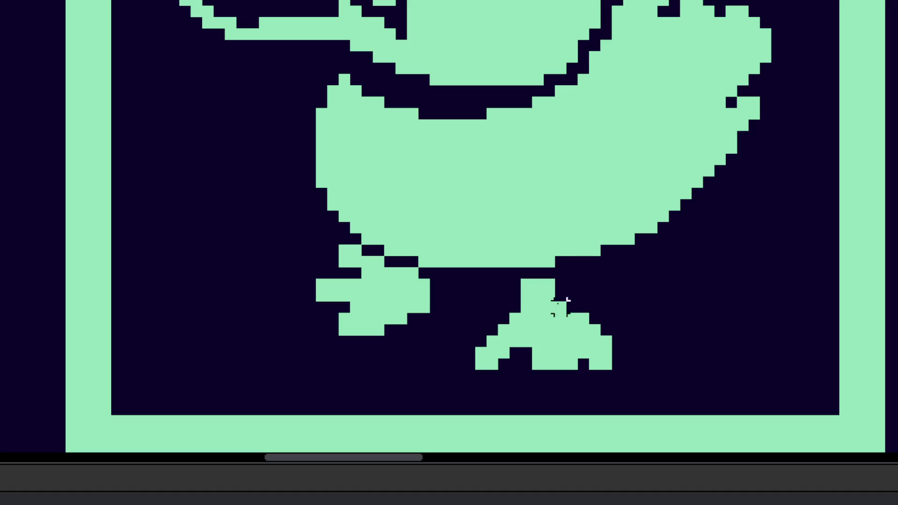
{"action": "mouse_move", "coordinate": [571, 295]}
{"action": "left_mouse_down"}
{"action": "mouse_move", "coordinate": [571, 306]}
{"action": "mouse_move", "coordinate": [527, 285]}
{"action": "left_mouse_up"}
{"action": "left_click", "coordinate": [519, 349]}
{"action": "scroll", "coordinate": [525, 357], "scroll_direction": "down", "scroll_amount": 3}
{"action": "scroll", "coordinate": [527, 375], "scroll_direction": "down", "scroll_amount": 2}
{"action": "scroll", "coordinate": [521, 322], "scroll_direction": "up", "scroll_amount": 3}
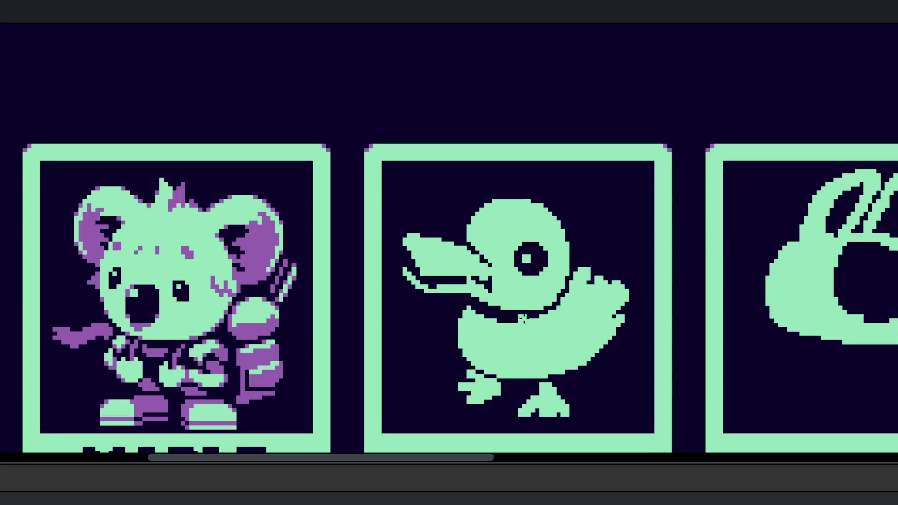
{"action": "scroll", "coordinate": [508, 334], "scroll_direction": "left", "scroll_amount": 1}
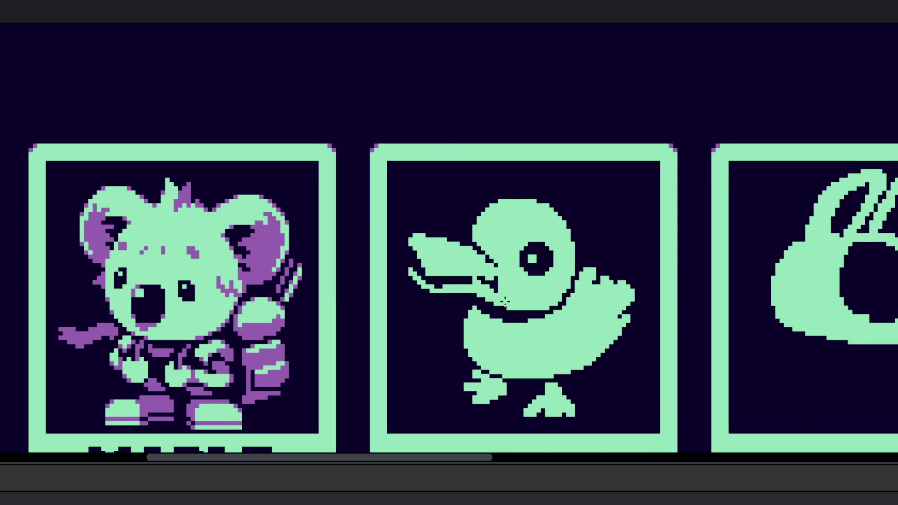
{"action": "scroll", "coordinate": [537, 302], "scroll_direction": "down", "scroll_amount": 3}
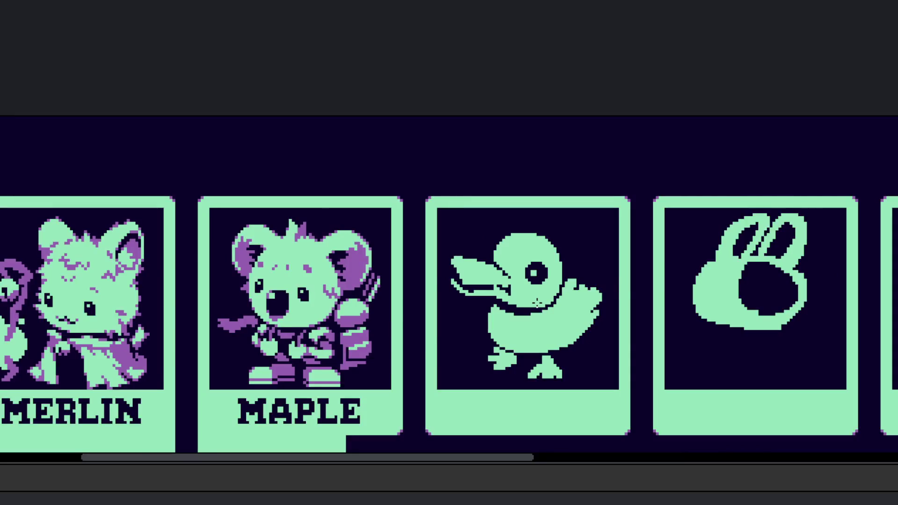
{"action": "scroll", "coordinate": [533, 286], "scroll_direction": "up", "scroll_amount": 5}
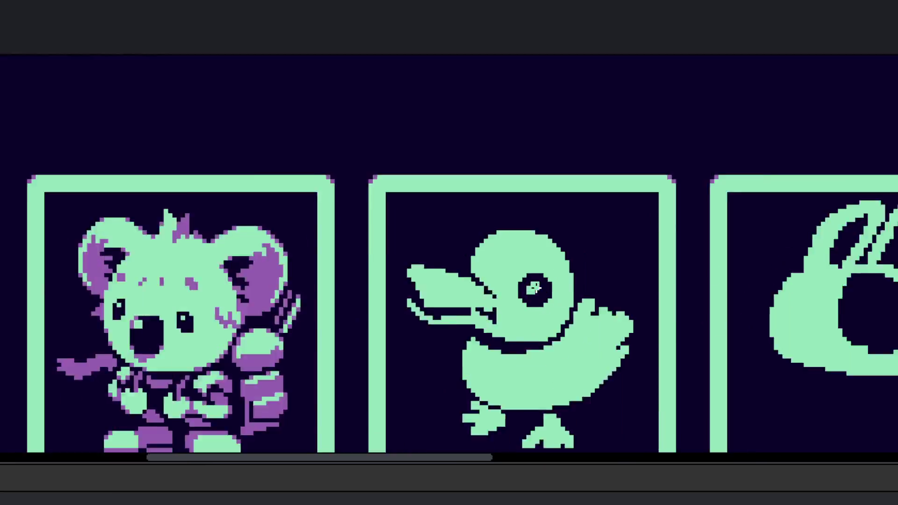
{"action": "scroll", "coordinate": [492, 258], "scroll_direction": "up", "scroll_amount": 2}
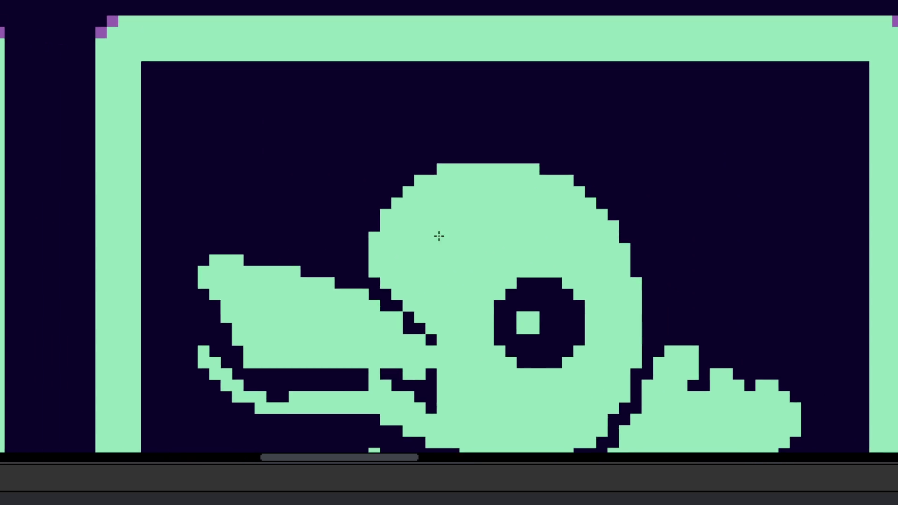
{"action": "scroll", "coordinate": [547, 304], "scroll_direction": "down", "scroll_amount": 5}
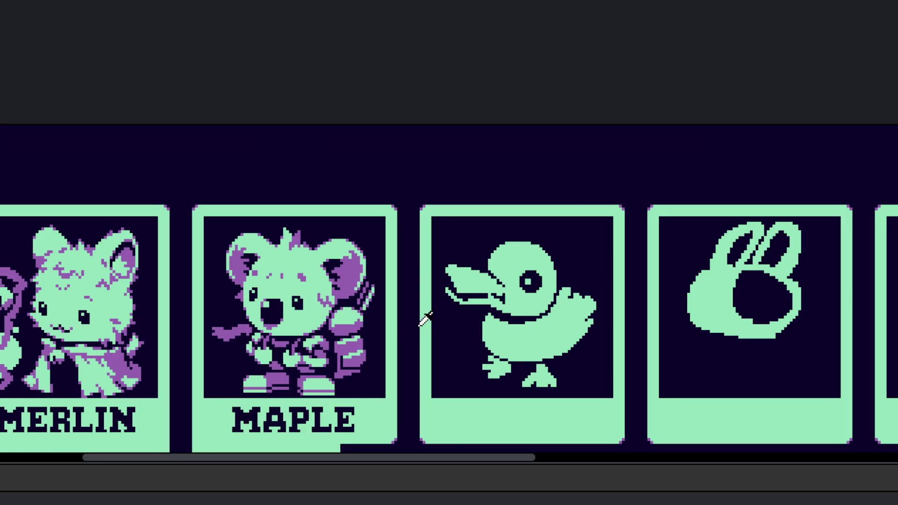
{"action": "scroll", "coordinate": [424, 319], "scroll_direction": "up", "scroll_amount": 4}
{"action": "scroll", "coordinate": [506, 355], "scroll_direction": "left", "scroll_amount": 5}
{"action": "scroll", "coordinate": [450, 330], "scroll_direction": "up", "scroll_amount": 2}
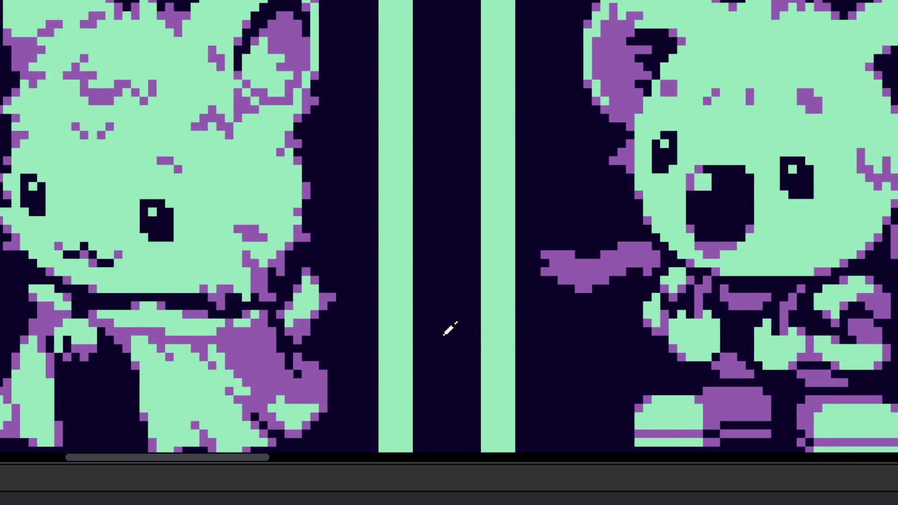
{"action": "scroll", "coordinate": [449, 330], "scroll_direction": "down", "scroll_amount": 1}
{"action": "scroll", "coordinate": [737, 266], "scroll_direction": "left", "scroll_amount": 5}
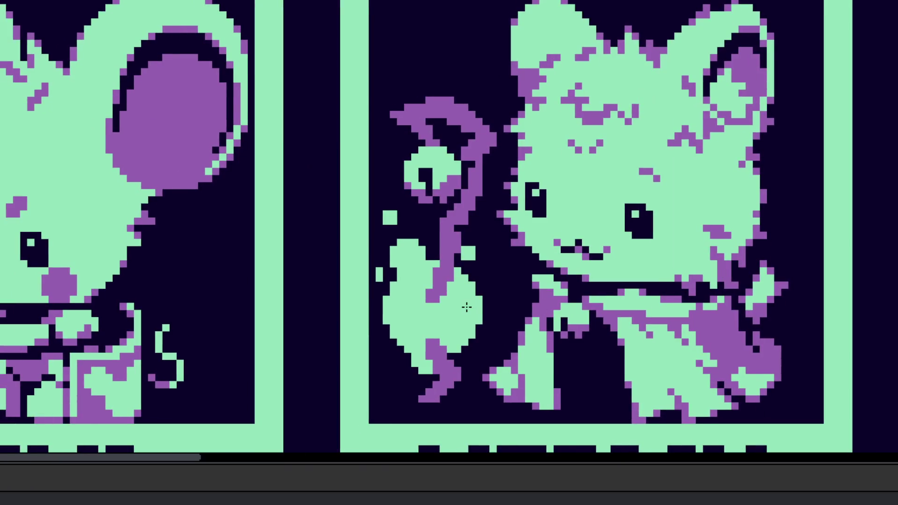
{"action": "scroll", "coordinate": [466, 314], "scroll_direction": "up", "scroll_amount": 2}
{"action": "scroll", "coordinate": [418, 254], "scroll_direction": "down", "scroll_amount": 6}
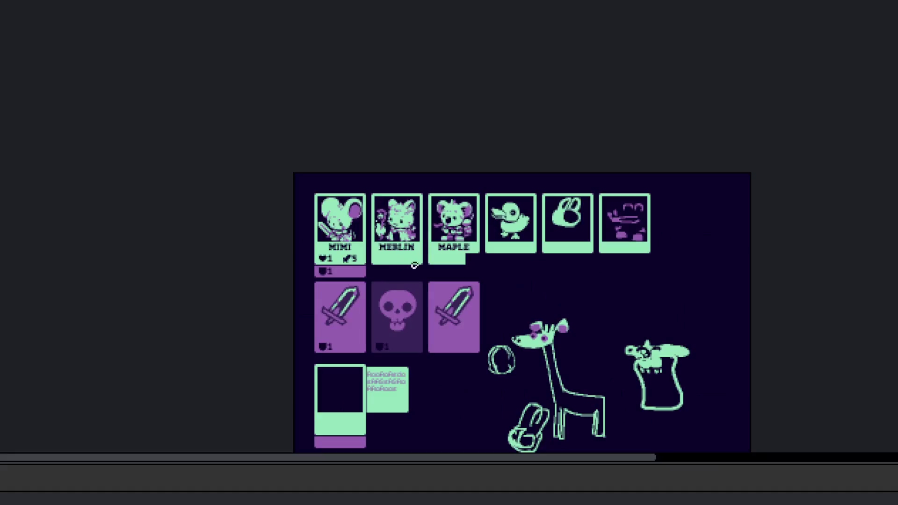
{"action": "scroll", "coordinate": [388, 240], "scroll_direction": "up", "scroll_amount": 3}
{"action": "scroll", "coordinate": [414, 239], "scroll_direction": "up", "scroll_amount": 3}
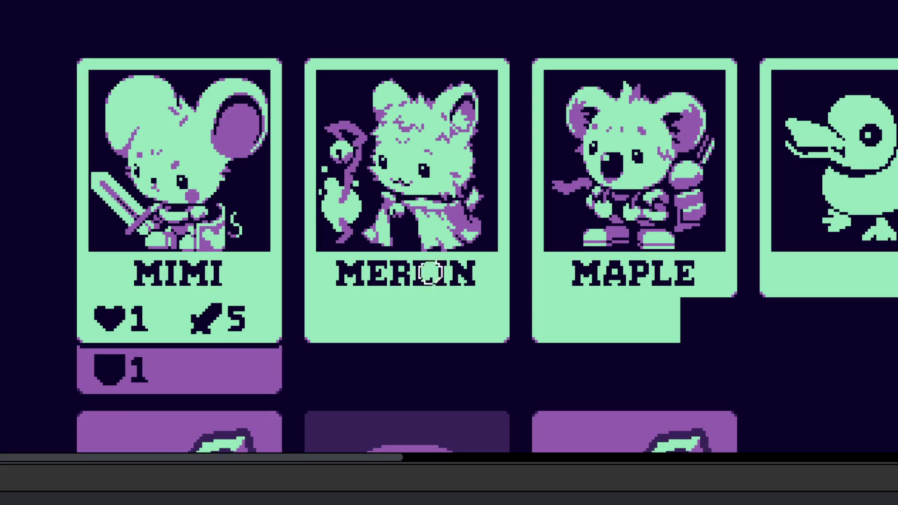
{"action": "scroll", "coordinate": [339, 179], "scroll_direction": "up", "scroll_amount": 3}
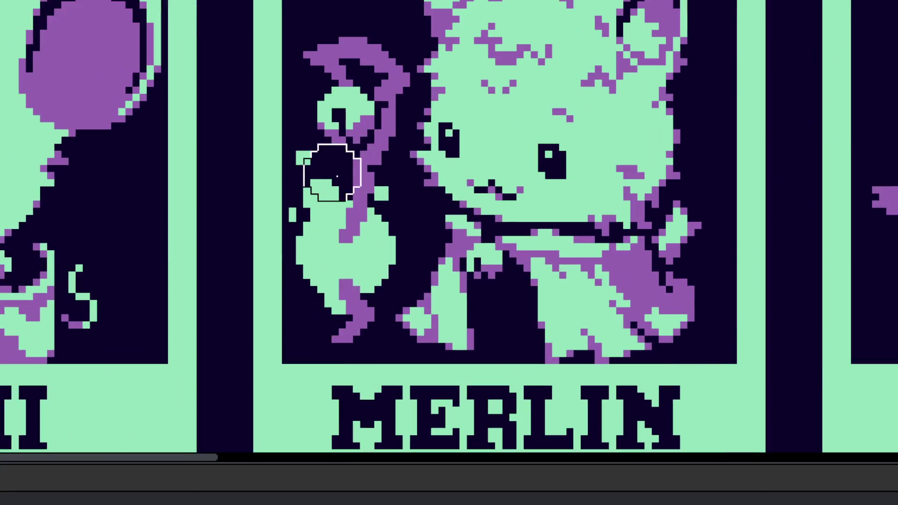
{"action": "scroll", "coordinate": [385, 224], "scroll_direction": "down", "scroll_amount": 5}
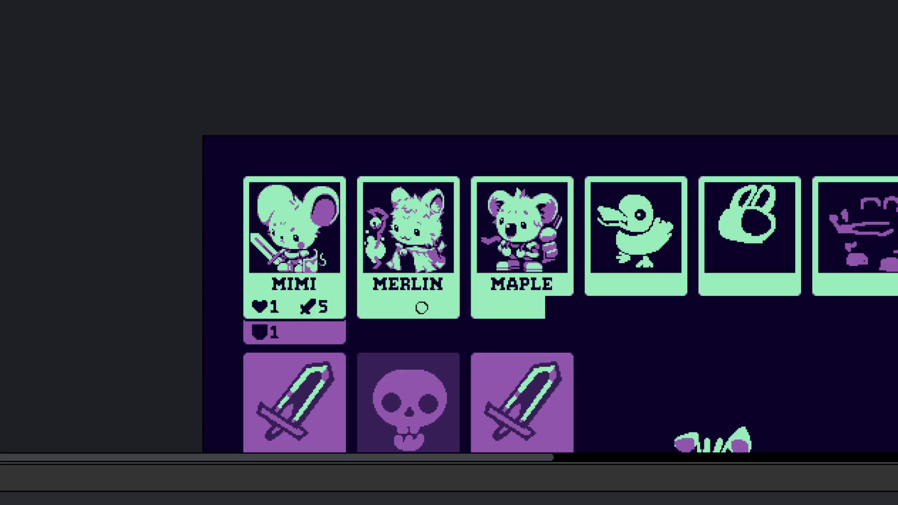
{"action": "scroll", "coordinate": [527, 299], "scroll_direction": "right", "scroll_amount": 5}
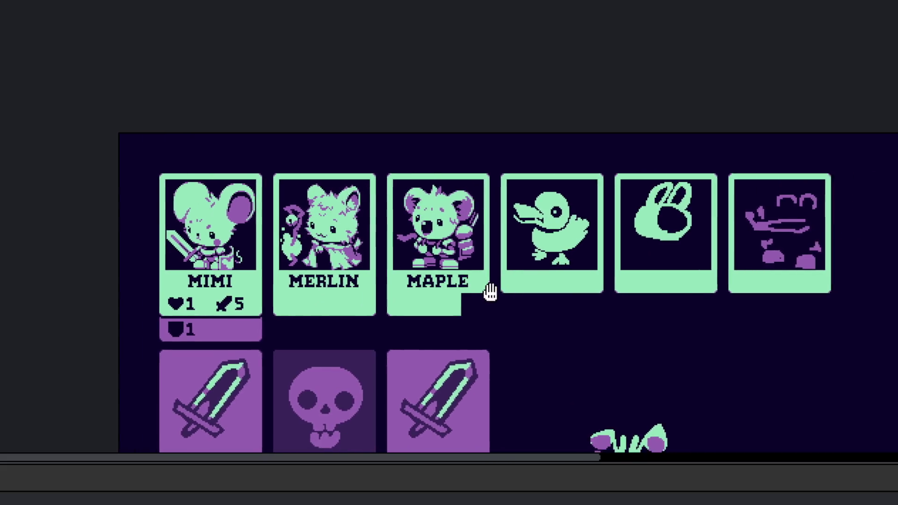
{"action": "scroll", "coordinate": [408, 219], "scroll_direction": "up", "scroll_amount": 5}
{"action": "scroll", "coordinate": [399, 222], "scroll_direction": "left", "scroll_amount": 3}
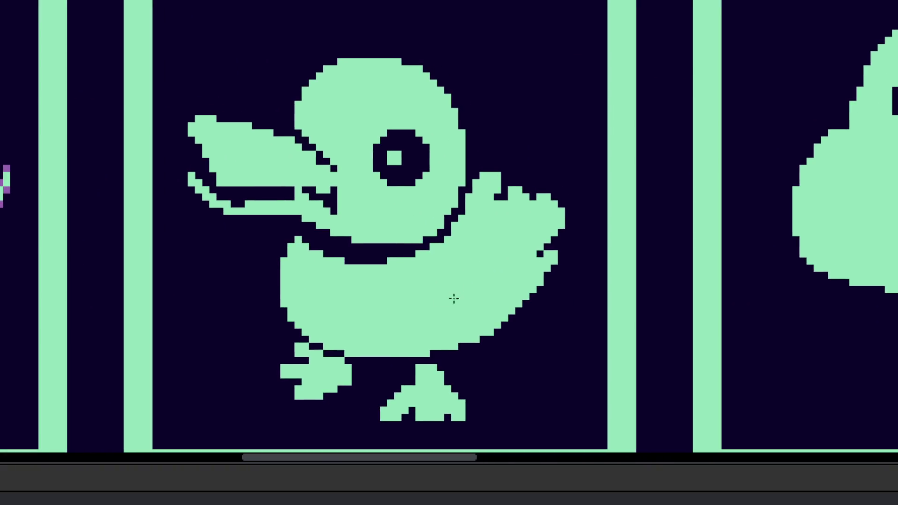
{"action": "scroll", "coordinate": [424, 295], "scroll_direction": "up", "scroll_amount": 3}
{"action": "scroll", "coordinate": [425, 294], "scroll_direction": "left", "scroll_amount": 3}
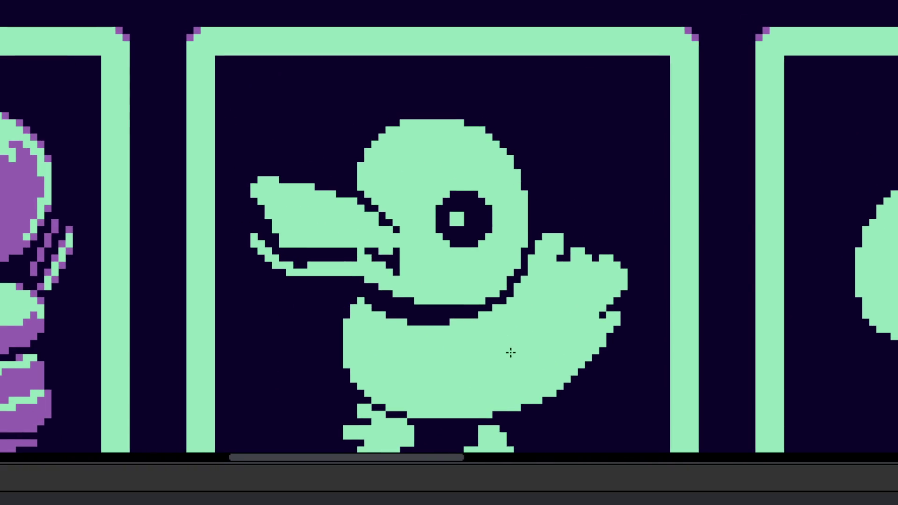
{"action": "scroll", "coordinate": [539, 417], "scroll_direction": "down", "scroll_amount": 3}
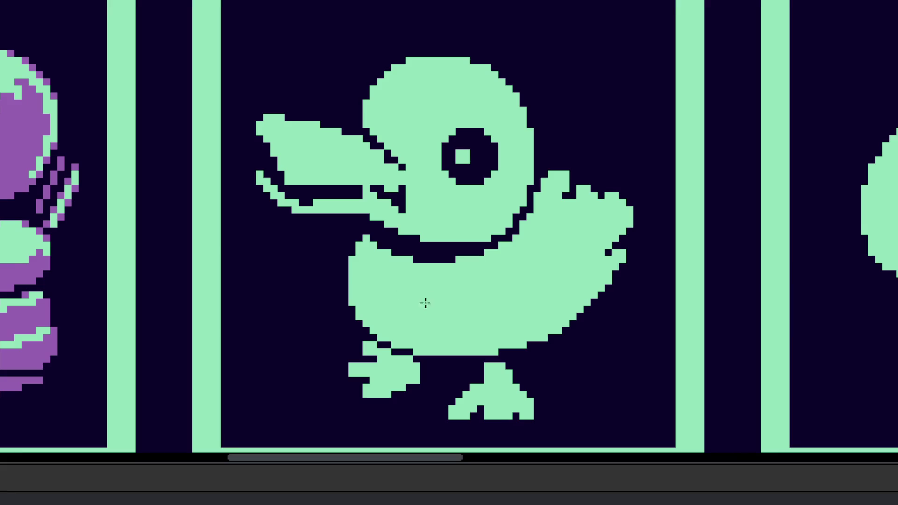
{"action": "scroll", "coordinate": [494, 293], "scroll_direction": "down", "scroll_amount": 5}
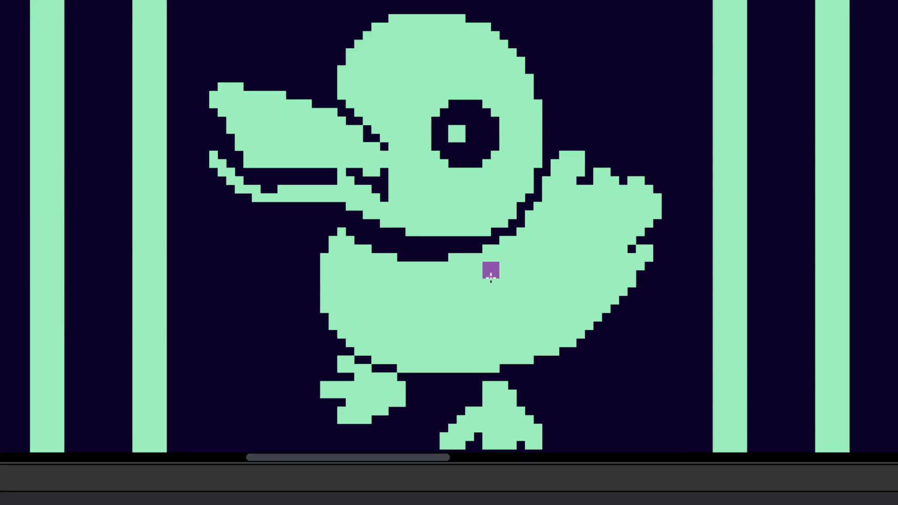
Step: Paint the duck's chest and belly purple below the neck and erase two stray purple pixels
{"action": "scroll", "coordinate": [493, 293], "scroll_direction": "up", "scroll_amount": 5}
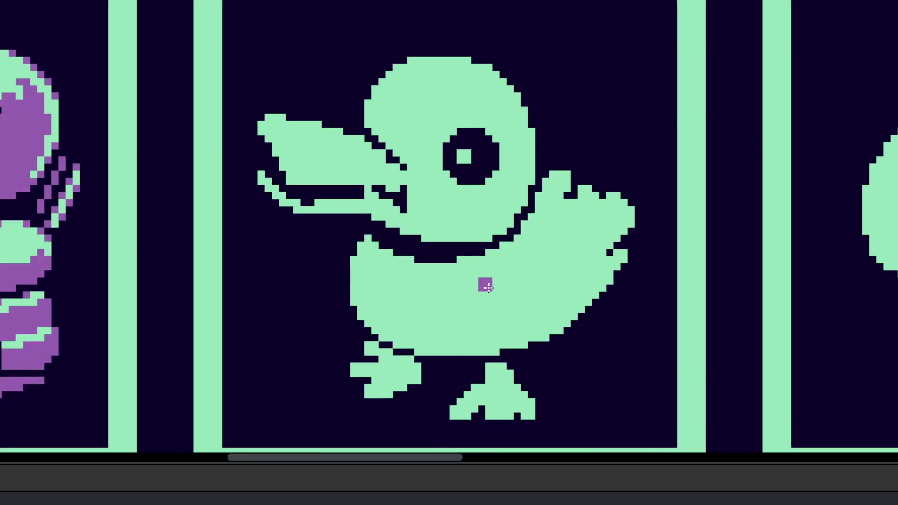
{"action": "left_click_drag", "start_coordinate": [469, 256], "coordinate": [511, 334]}
{"action": "mouse_move", "coordinate": [458, 256]}
{"action": "left_mouse_down"}
{"action": "mouse_move", "coordinate": [458, 311]}
{"action": "mouse_move", "coordinate": [442, 268]}
{"action": "mouse_move", "coordinate": [467, 356]}
{"action": "mouse_move", "coordinate": [497, 372]}
{"action": "mouse_move", "coordinate": [465, 337]}
{"action": "mouse_move", "coordinate": [486, 369]}
{"action": "mouse_move", "coordinate": [517, 371]}
{"action": "mouse_move", "coordinate": [416, 342]}
{"action": "mouse_move", "coordinate": [414, 325]}
{"action": "left_mouse_up"}
{"action": "scroll", "coordinate": [470, 359], "scroll_direction": "up", "scroll_amount": 2}
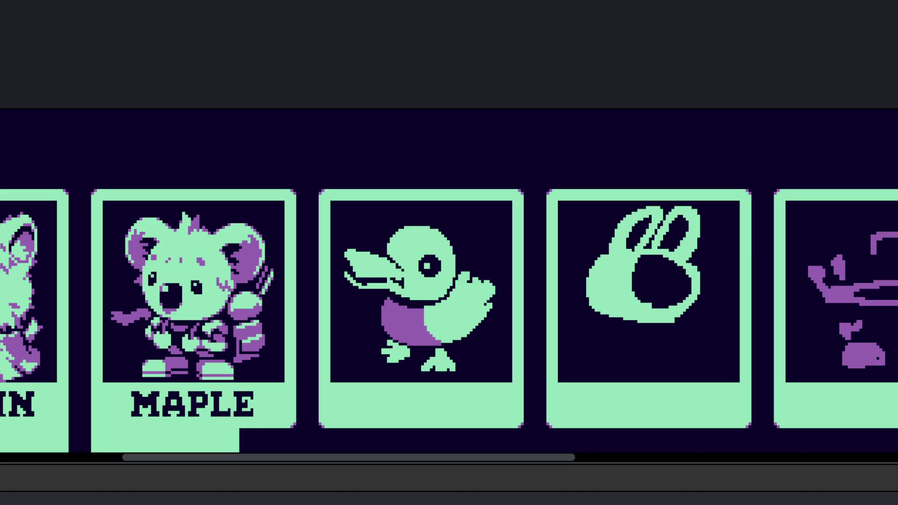
{"action": "scroll", "coordinate": [449, 308], "scroll_direction": "up", "scroll_amount": 5}
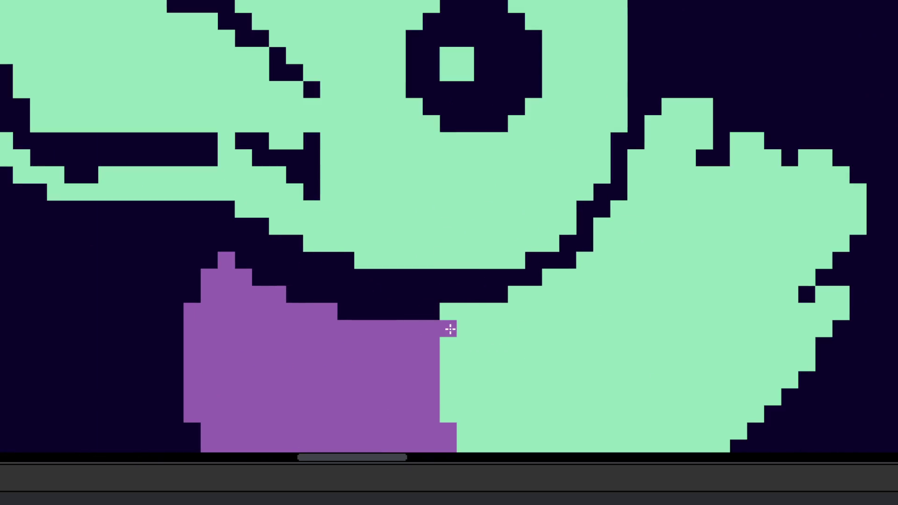
{"action": "mouse_move", "coordinate": [465, 294]}
{"action": "left_mouse_down"}
{"action": "mouse_move", "coordinate": [339, 302]}
{"action": "mouse_move", "coordinate": [313, 274]}
{"action": "mouse_move", "coordinate": [273, 275]}
{"action": "mouse_move", "coordinate": [277, 259]}
{"action": "mouse_move", "coordinate": [246, 260]}
{"action": "mouse_move", "coordinate": [258, 244]}
{"action": "mouse_move", "coordinate": [269, 250]}
{"action": "mouse_move", "coordinate": [261, 243]}
{"action": "mouse_move", "coordinate": [278, 261]}
{"action": "left_mouse_up"}
{"action": "key", "text": "e"}
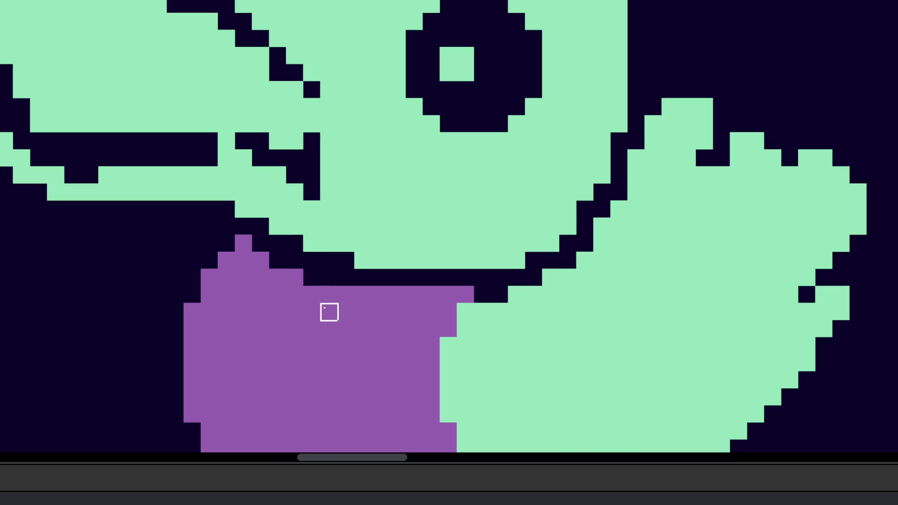
{"action": "scroll", "coordinate": [329, 312], "scroll_direction": "down", "scroll_amount": 5}
{"action": "scroll", "coordinate": [354, 329], "scroll_direction": "right", "scroll_amount": 2}
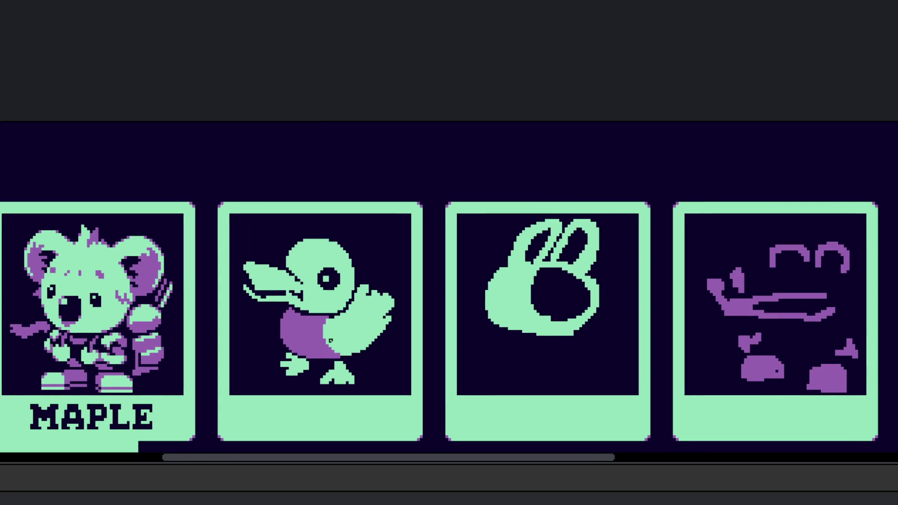
{"action": "scroll", "coordinate": [351, 334], "scroll_direction": "down", "scroll_amount": 2}
{"action": "scroll", "coordinate": [362, 303], "scroll_direction": "up", "scroll_amount": 5}
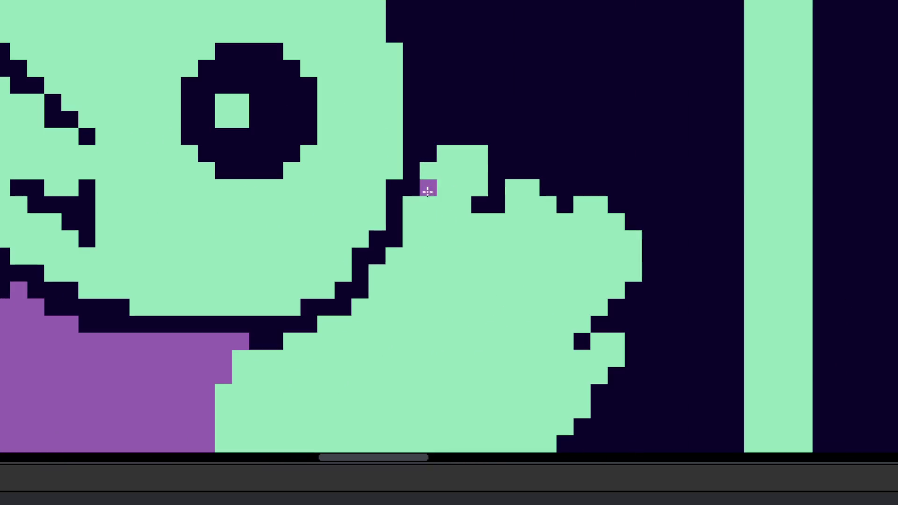
Step: Paint a purple patch over the top bump of the duck's wing
{"action": "mouse_move", "coordinate": [428, 188]}
{"action": "left_mouse_down"}
{"action": "mouse_move", "coordinate": [439, 192]}
{"action": "mouse_move", "coordinate": [453, 167]}
{"action": "mouse_move", "coordinate": [467, 192]}
{"action": "mouse_move", "coordinate": [410, 220]}
{"action": "mouse_move", "coordinate": [420, 208]}
{"action": "left_mouse_up"}
{"action": "scroll", "coordinate": [461, 243], "scroll_direction": "down", "scroll_amount": 3}
{"action": "scroll", "coordinate": [468, 277], "scroll_direction": "up", "scroll_amount": 3}
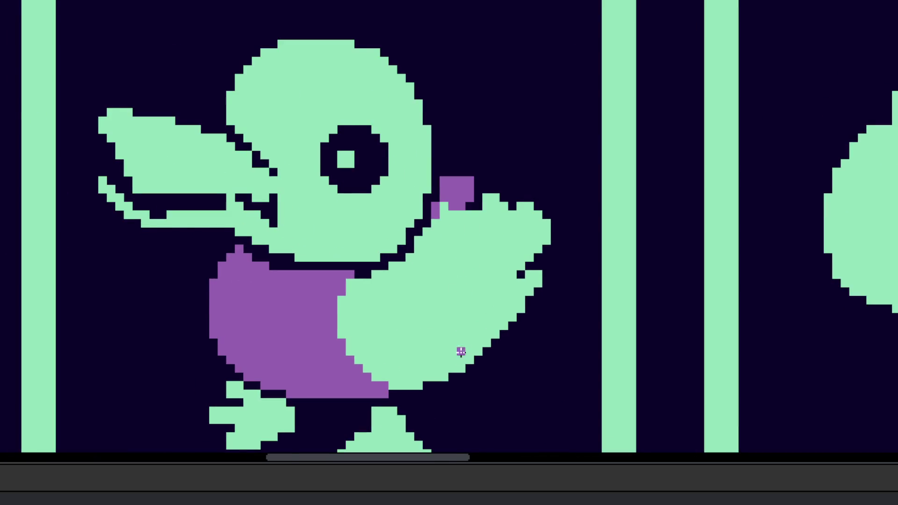
{"action": "scroll", "coordinate": [460, 360], "scroll_direction": "up", "scroll_amount": 2}
{"action": "scroll", "coordinate": [434, 381], "scroll_direction": "down", "scroll_amount": 5}
{"action": "scroll", "coordinate": [367, 315], "scroll_direction": "up", "scroll_amount": 5}
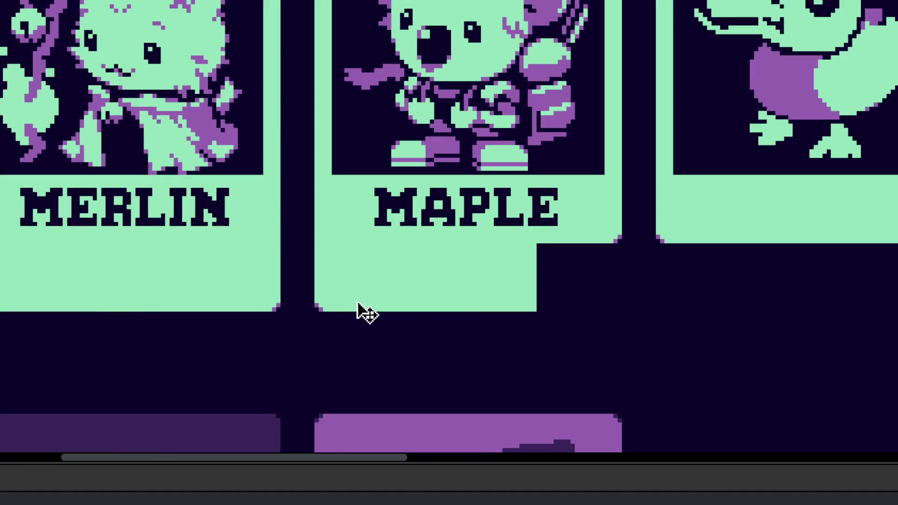
{"action": "left_click_drag", "start_coordinate": [304, 214], "coordinate": [576, 371]}
{"action": "scroll", "coordinate": [419, 332], "scroll_direction": "right", "scroll_amount": 6}
{"action": "scroll", "coordinate": [477, 314], "scroll_direction": "up", "scroll_amount": 4}
Step: Paint a purple staircase line and diagonal stroke along the wing's lower part
{"action": "mouse_move", "coordinate": [477, 314]}
{"action": "left_mouse_down"}
{"action": "mouse_move", "coordinate": [441, 379]}
{"action": "mouse_move", "coordinate": [411, 380]}
{"action": "mouse_move", "coordinate": [436, 359]}
{"action": "mouse_move", "coordinate": [381, 363]}
{"action": "mouse_move", "coordinate": [436, 353]}
{"action": "left_mouse_up"}
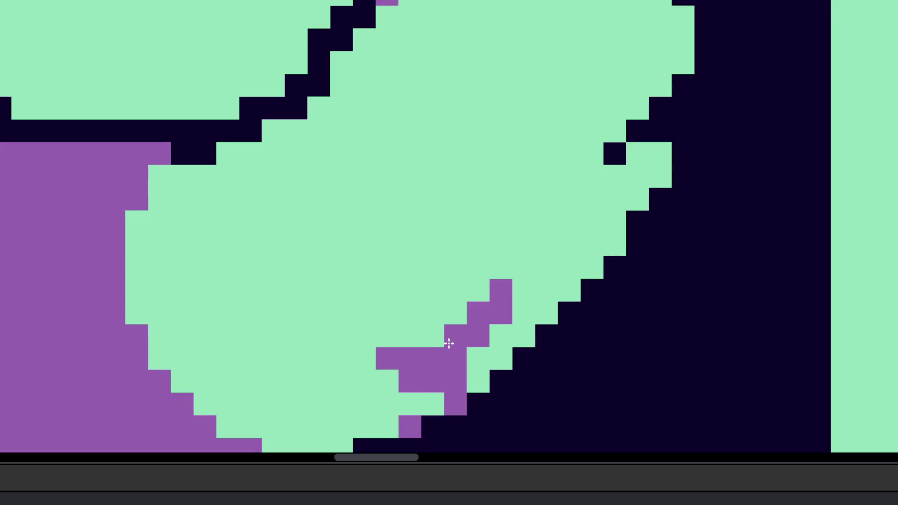
{"action": "left_click", "coordinate": [433, 339]}
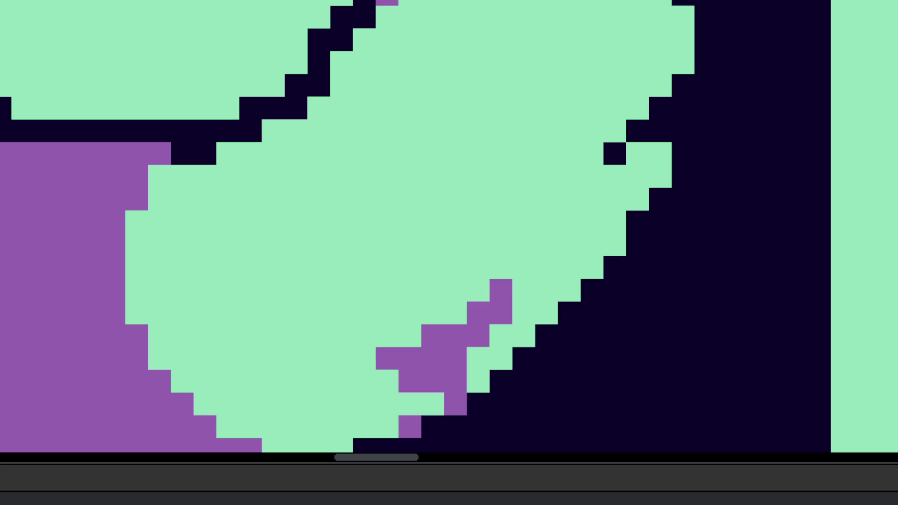
{"action": "scroll", "coordinate": [461, 297], "scroll_direction": "right", "scroll_amount": 2}
{"action": "left_click", "coordinate": [328, 383]}
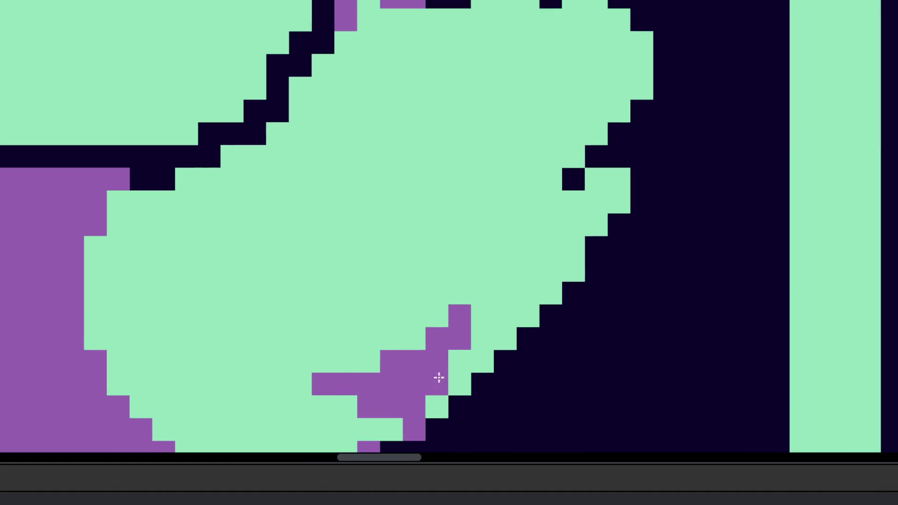
{"action": "left_click", "coordinate": [441, 381]}
{"action": "mouse_move", "coordinate": [432, 413]}
{"action": "left_mouse_down"}
{"action": "mouse_move", "coordinate": [463, 370]}
{"action": "mouse_move", "coordinate": [494, 266]}
{"action": "left_mouse_up"}
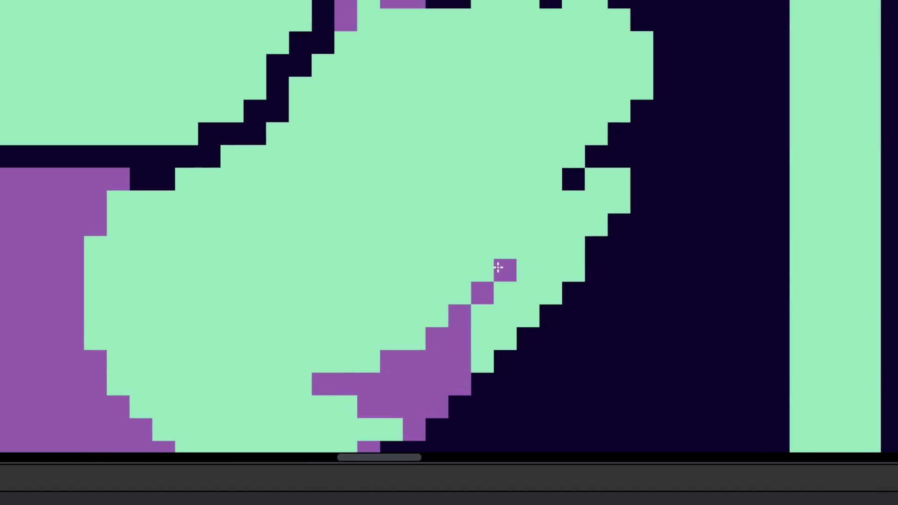
{"action": "scroll", "coordinate": [390, 364], "scroll_direction": "up", "scroll_amount": 3}
{"action": "scroll", "coordinate": [390, 364], "scroll_direction": "right", "scroll_amount": 1}
{"action": "left_click", "coordinate": [391, 366]}
{"action": "mouse_move", "coordinate": [391, 365]}
{"action": "left_mouse_down"}
{"action": "mouse_move", "coordinate": [376, 372]}
{"action": "mouse_move", "coordinate": [427, 330]}
{"action": "mouse_move", "coordinate": [456, 332]}
{"action": "mouse_move", "coordinate": [467, 374]}
{"action": "left_mouse_up"}
Step: Add purple pixels near the wing edge and fill the area beside the diagonal, undoing a stray fill
{"action": "scroll", "coordinate": [468, 374], "scroll_direction": "up", "scroll_amount": 2}
{"action": "mouse_move", "coordinate": [477, 314]}
{"action": "left_mouse_down"}
{"action": "mouse_move", "coordinate": [471, 277]}
{"action": "mouse_move", "coordinate": [484, 243]}
{"action": "mouse_move", "coordinate": [504, 275]}
{"action": "left_mouse_up"}
{"action": "scroll", "coordinate": [469, 295], "scroll_direction": "down", "scroll_amount": 2}
{"action": "left_click", "coordinate": [473, 323]}
{"action": "key", "text": "ctrl+z"}
{"action": "scroll", "coordinate": [467, 290], "scroll_direction": "up", "scroll_amount": 1}
{"action": "left_click", "coordinate": [503, 275]}
{"action": "scroll", "coordinate": [473, 314], "scroll_direction": "up", "scroll_amount": 3}
Step: Paint another purple diagonal run, isolated feather pixels and an edge stroke down the wing
{"action": "mouse_move", "coordinate": [474, 249]}
{"action": "left_mouse_down"}
{"action": "mouse_move", "coordinate": [547, 180]}
{"action": "mouse_move", "coordinate": [564, 156]}
{"action": "mouse_move", "coordinate": [565, 136]}
{"action": "mouse_move", "coordinate": [565, 178]}
{"action": "mouse_move", "coordinate": [497, 238]}
{"action": "left_mouse_up"}
{"action": "left_click", "coordinate": [496, 237], "text": "shift"}
{"action": "left_click", "coordinate": [388, 199]}
{"action": "left_click", "coordinate": [421, 178]}
{"action": "left_click", "coordinate": [408, 178]}
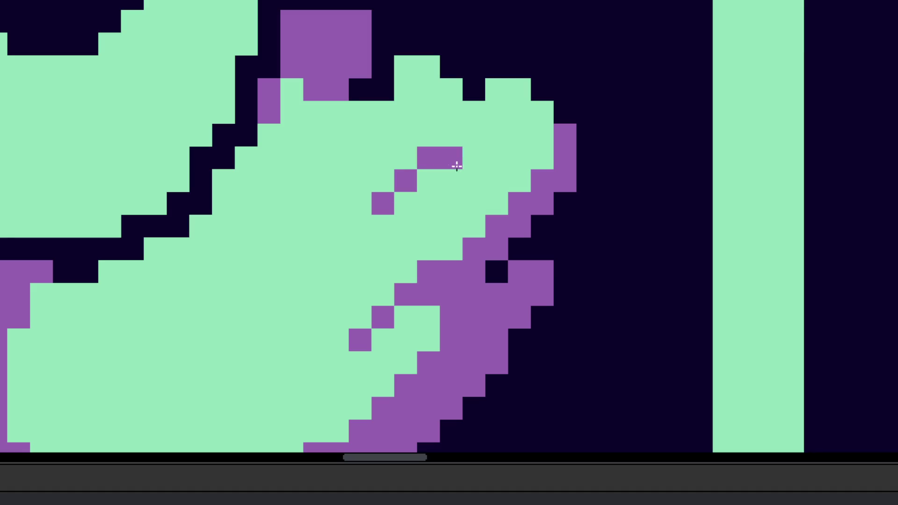
{"action": "mouse_move", "coordinate": [428, 183]}
{"action": "left_mouse_down"}
{"action": "mouse_move", "coordinate": [451, 182]}
{"action": "mouse_move", "coordinate": [473, 226]}
{"action": "left_mouse_up"}
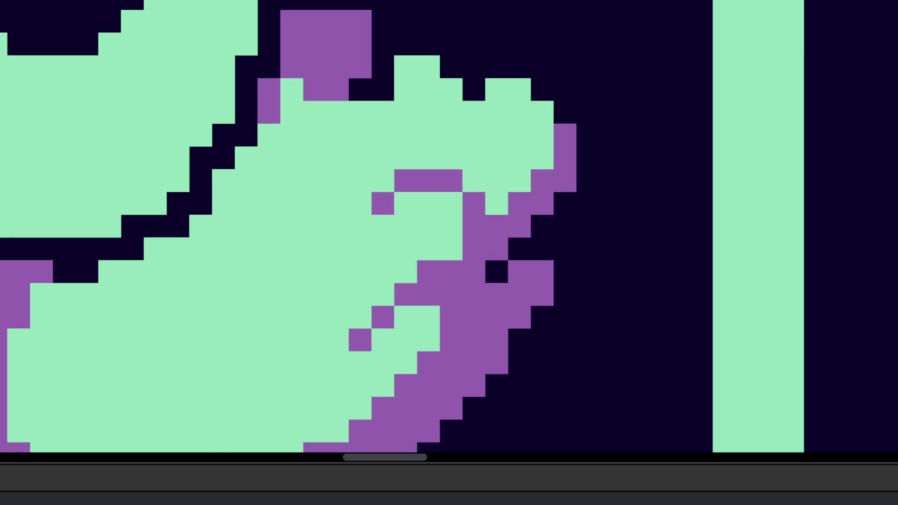
Step: Place purple pixels forming a feather line that climbs up-right across the wing tip
{"action": "scroll", "coordinate": [287, 305], "scroll_direction": "down", "scroll_amount": 3}
{"action": "scroll", "coordinate": [294, 260], "scroll_direction": "up", "scroll_amount": 2}
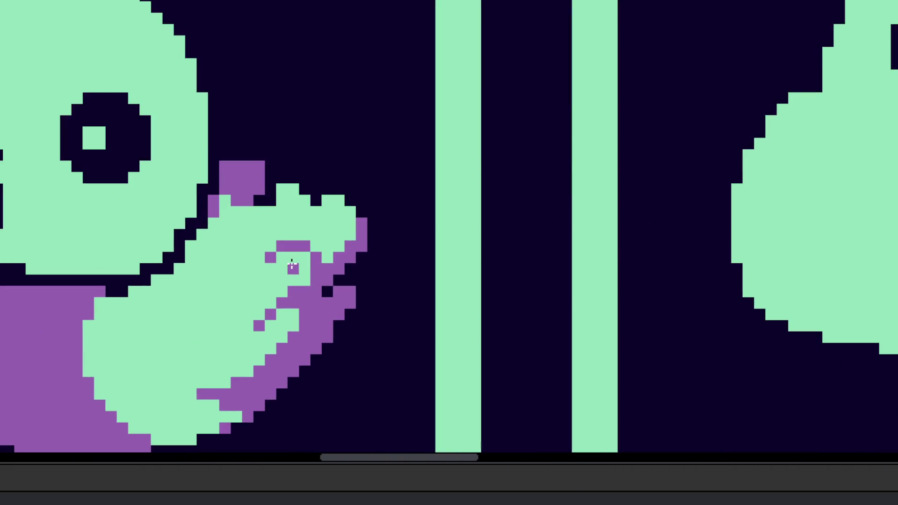
{"action": "scroll", "coordinate": [420, 262], "scroll_direction": "up", "scroll_amount": 1}
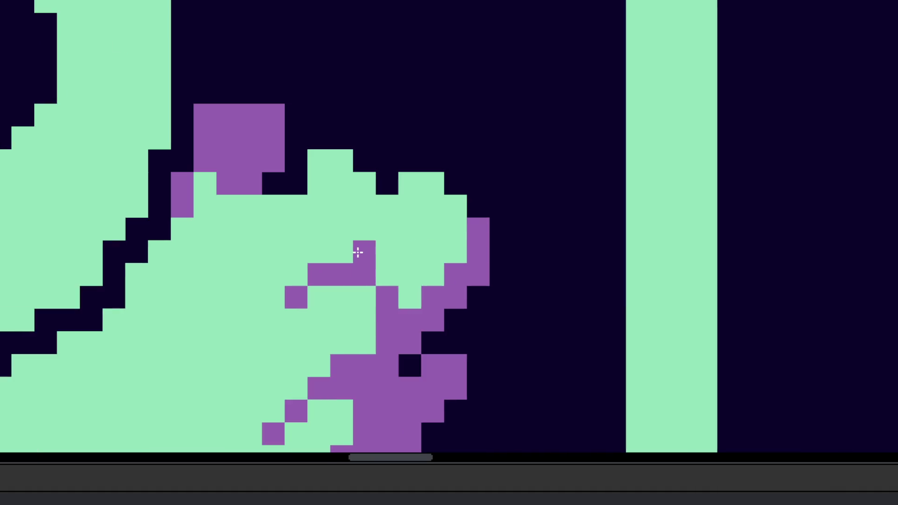
{"action": "left_click", "coordinate": [363, 252]}
{"action": "scroll", "coordinate": [359, 249], "scroll_direction": "up", "scroll_amount": 1}
{"action": "left_click", "coordinate": [399, 219]}
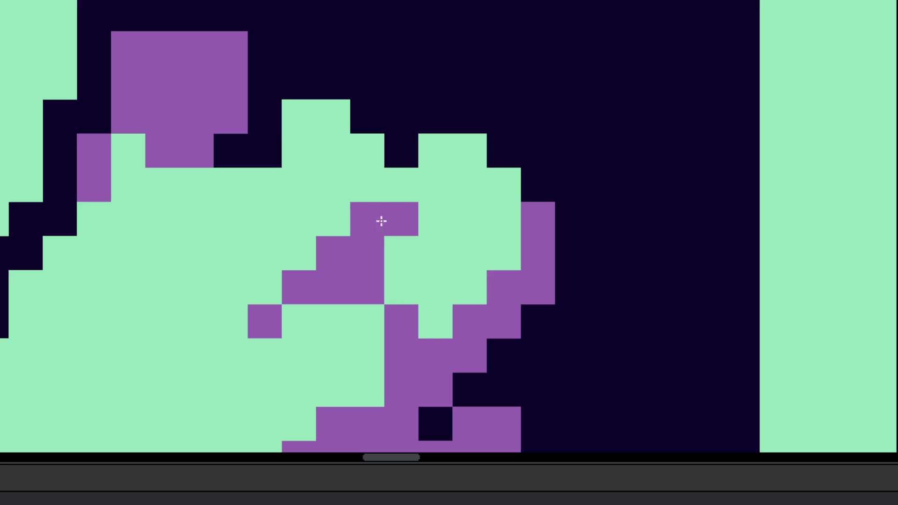
{"action": "left_click", "coordinate": [380, 219]}
{"action": "left_click", "coordinate": [429, 182]}
{"action": "left_click", "coordinate": [411, 186]}
{"action": "left_click", "coordinate": [436, 163]}
{"action": "left_click", "coordinate": [453, 162]}
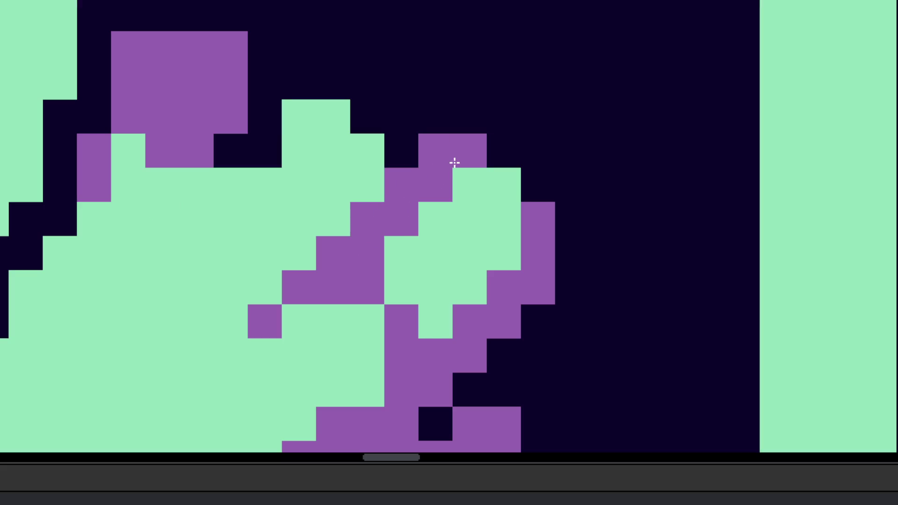
Step: Add purple pixels around the purple block, fill the dark gap beside it, and select the whole duck
{"action": "left_click", "coordinate": [479, 280]}
{"action": "scroll", "coordinate": [497, 320], "scroll_direction": "down", "scroll_amount": 6}
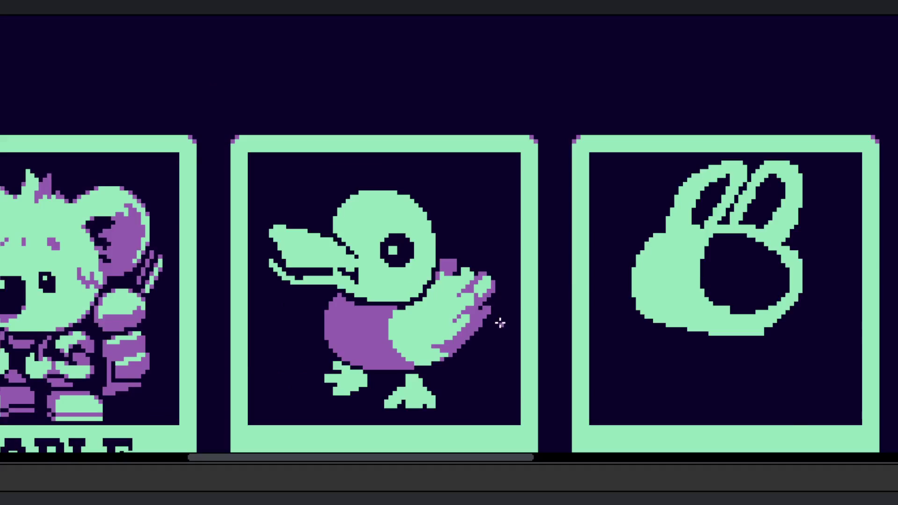
{"action": "scroll", "coordinate": [493, 308], "scroll_direction": "up", "scroll_amount": 6}
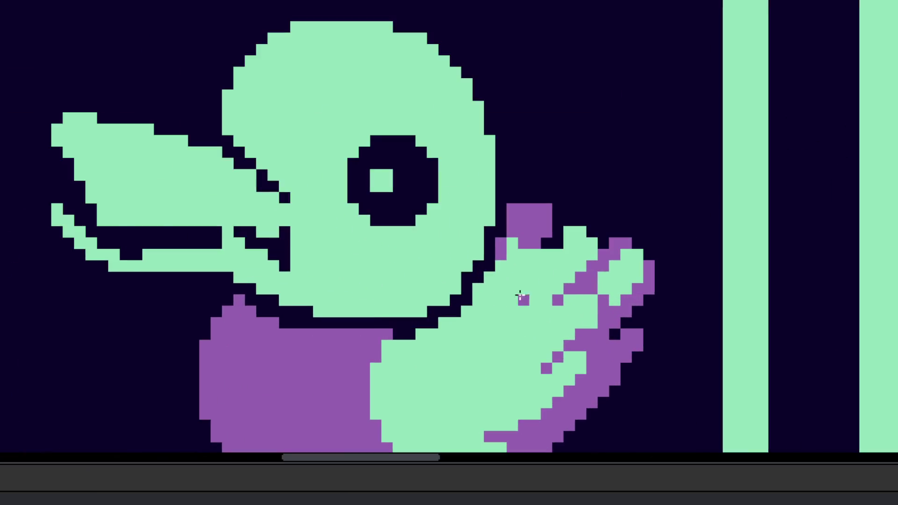
{"action": "left_click", "coordinate": [552, 232]}
{"action": "left_click", "coordinate": [527, 253]}
{"action": "left_click", "coordinate": [575, 201]}
{"action": "scroll", "coordinate": [441, 325], "scroll_direction": "down", "scroll_amount": 6}
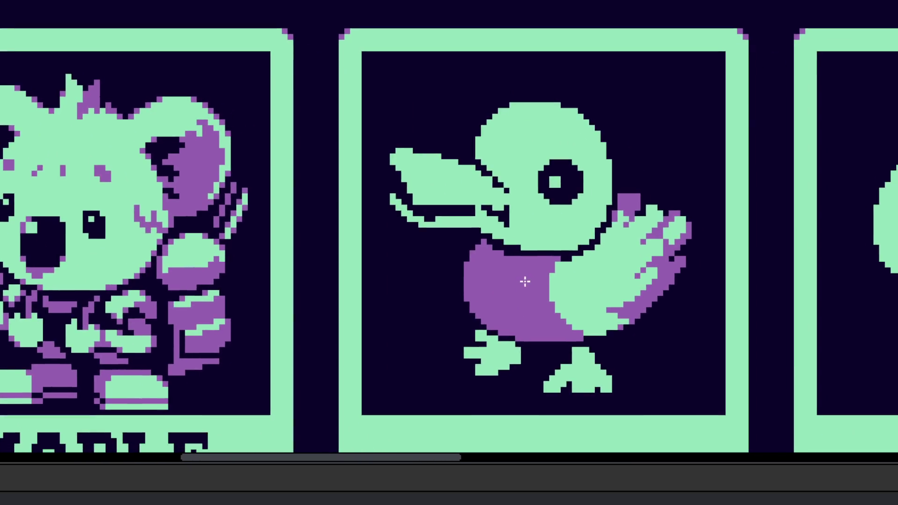
{"action": "mouse_move", "coordinate": [694, 190]}
{"action": "left_mouse_down"}
{"action": "mouse_move", "coordinate": [663, 391]}
{"action": "mouse_move", "coordinate": [360, 70]}
{"action": "left_mouse_up"}
Step: Shift the selected duck slightly right and drop the selection
{"action": "left_click_drag", "start_coordinate": [583, 259], "coordinate": [611, 258]}
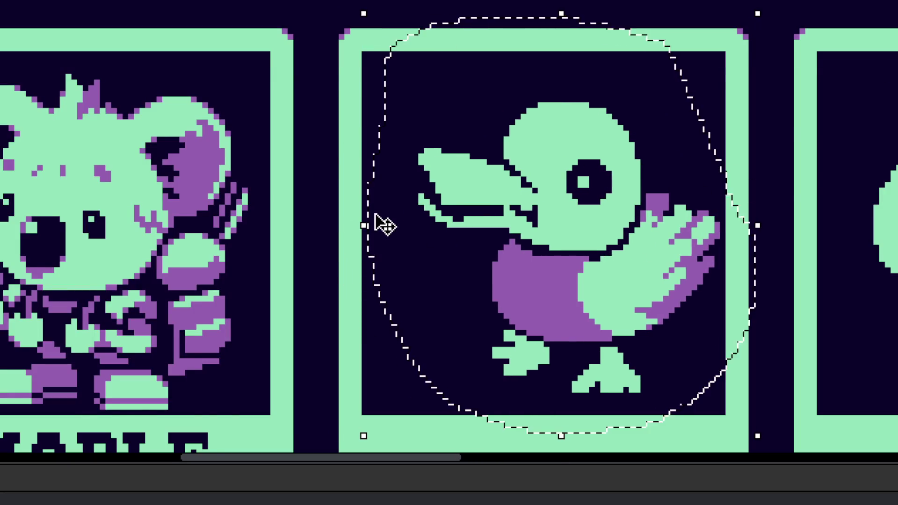
{"action": "scroll", "coordinate": [384, 220], "scroll_direction": "down", "scroll_amount": 3}
{"action": "scroll", "coordinate": [444, 243], "scroll_direction": "left", "scroll_amount": 3}
{"action": "scroll", "coordinate": [510, 263], "scroll_direction": "up", "scroll_amount": 3}
{"action": "key", "text": "ctrl+d"}
Step: Draw a purple curling trail in front of the duck's chest
{"action": "scroll", "coordinate": [516, 245], "scroll_direction": "up", "scroll_amount": 2}
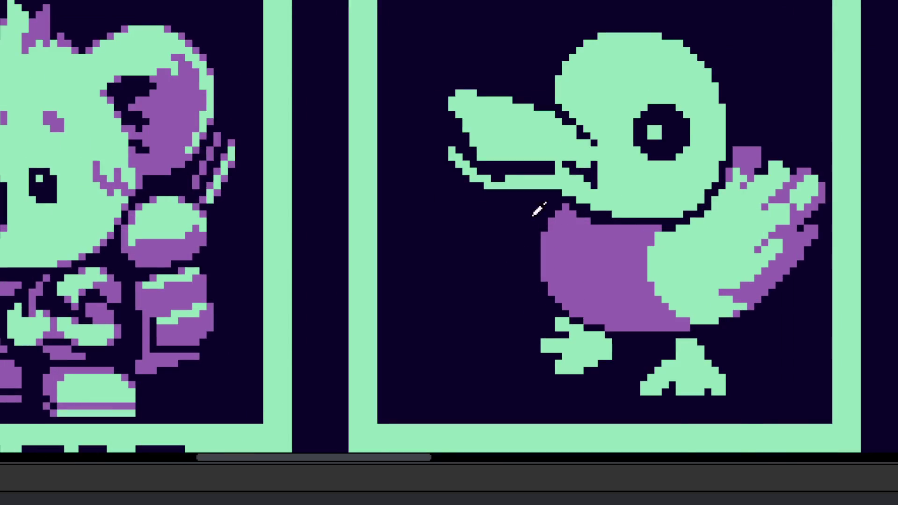
{"action": "mouse_move", "coordinate": [530, 210]}
{"action": "left_mouse_down"}
{"action": "mouse_move", "coordinate": [397, 209]}
{"action": "mouse_move", "coordinate": [386, 219]}
{"action": "mouse_move", "coordinate": [400, 243]}
{"action": "mouse_move", "coordinate": [457, 266]}
{"action": "mouse_move", "coordinate": [421, 282]}
{"action": "mouse_move", "coordinate": [458, 325]}
{"action": "left_mouse_up"}
{"action": "scroll", "coordinate": [480, 273], "scroll_direction": "down", "scroll_amount": 2}
{"action": "scroll", "coordinate": [552, 262], "scroll_direction": "down", "scroll_amount": 3}
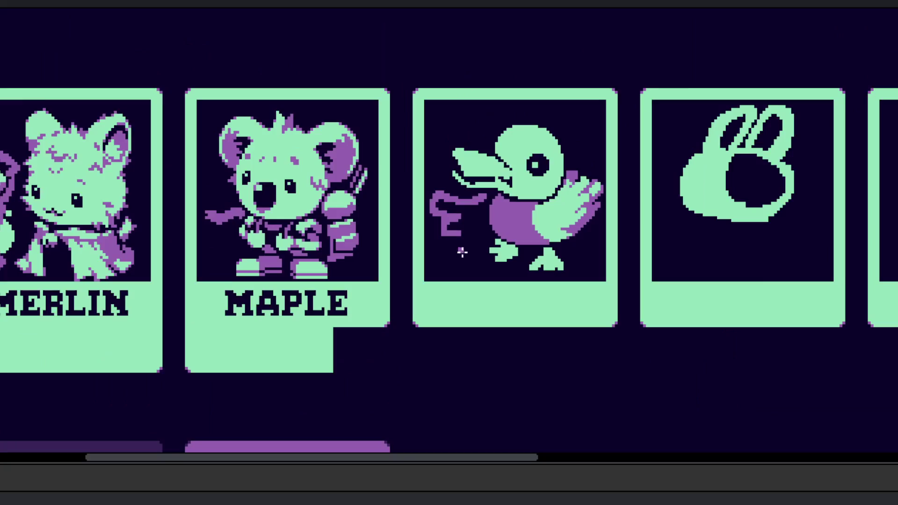
{"action": "scroll", "coordinate": [550, 265], "scroll_direction": "right", "scroll_amount": 1}
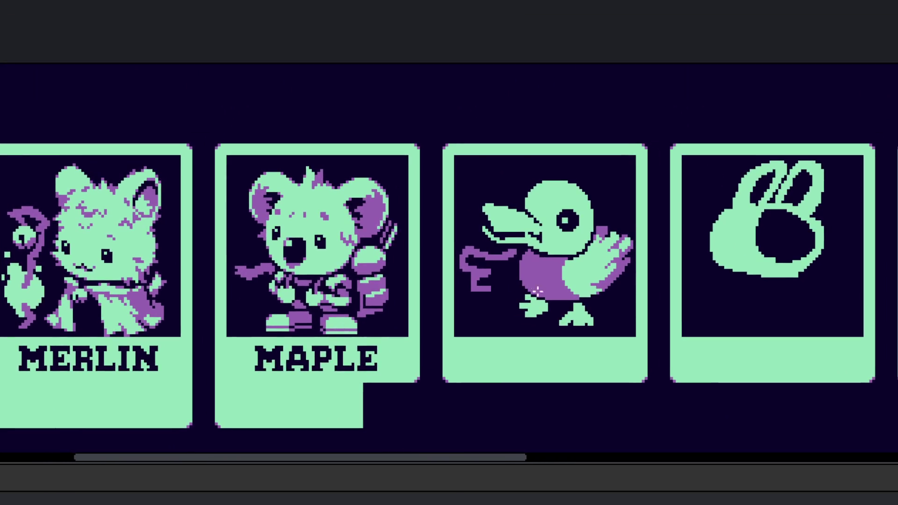
{"action": "scroll", "coordinate": [594, 293], "scroll_direction": "right", "scroll_amount": 1}
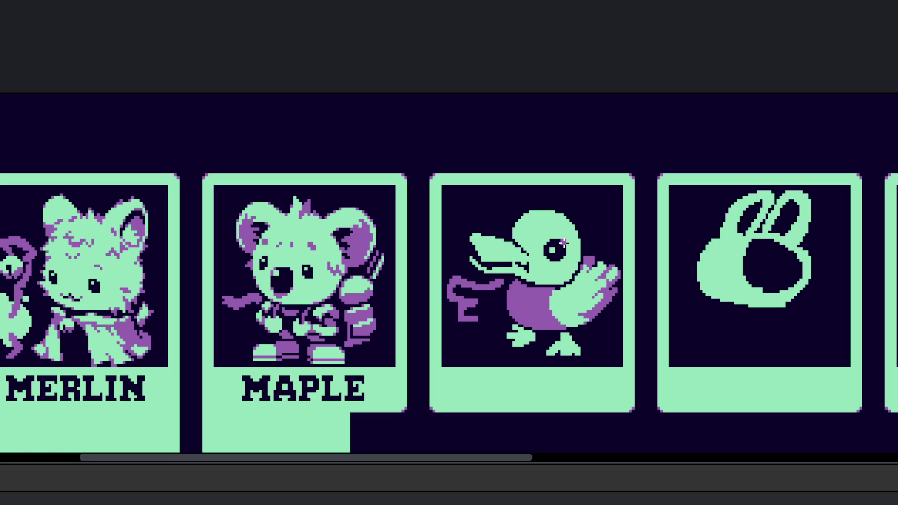
Step: Paint a purple arc below the duck's eye that sweeps up its side
{"action": "scroll", "coordinate": [547, 225], "scroll_direction": "up", "scroll_amount": 5}
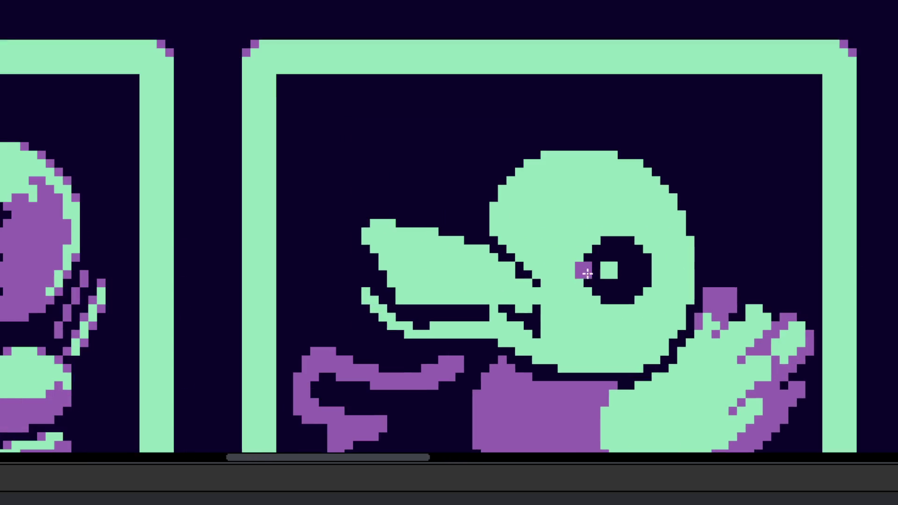
{"action": "scroll", "coordinate": [570, 265], "scroll_direction": "up", "scroll_amount": 2}
{"action": "mouse_move", "coordinate": [564, 285]}
{"action": "left_mouse_down"}
{"action": "mouse_move", "coordinate": [589, 326]}
{"action": "mouse_move", "coordinate": [658, 333]}
{"action": "mouse_move", "coordinate": [685, 300]}
{"action": "mouse_move", "coordinate": [700, 298]}
{"action": "mouse_move", "coordinate": [697, 261]}
{"action": "left_mouse_up"}
{"action": "scroll", "coordinate": [671, 313], "scroll_direction": "up", "scroll_amount": 1}
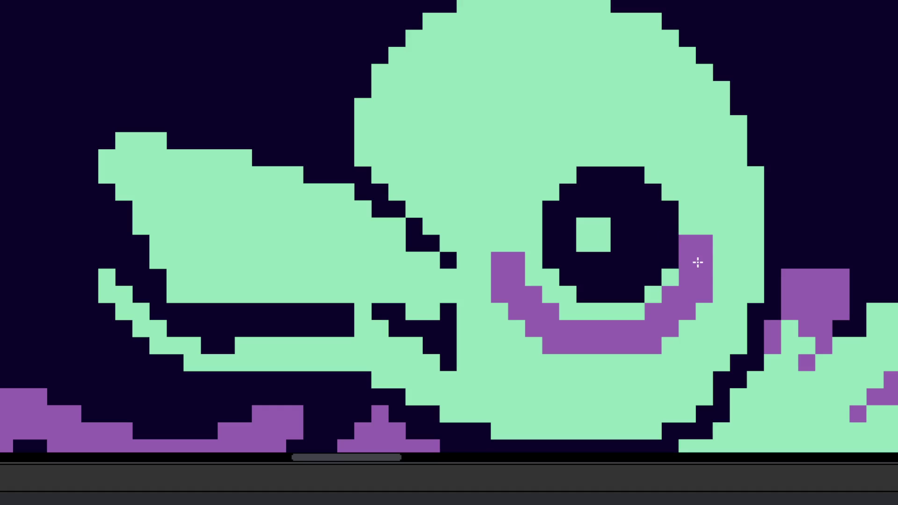
{"action": "mouse_move", "coordinate": [507, 261]}
{"action": "left_mouse_down"}
{"action": "mouse_move", "coordinate": [539, 235]}
{"action": "mouse_move", "coordinate": [604, 238]}
{"action": "mouse_move", "coordinate": [591, 209]}
{"action": "left_mouse_up"}
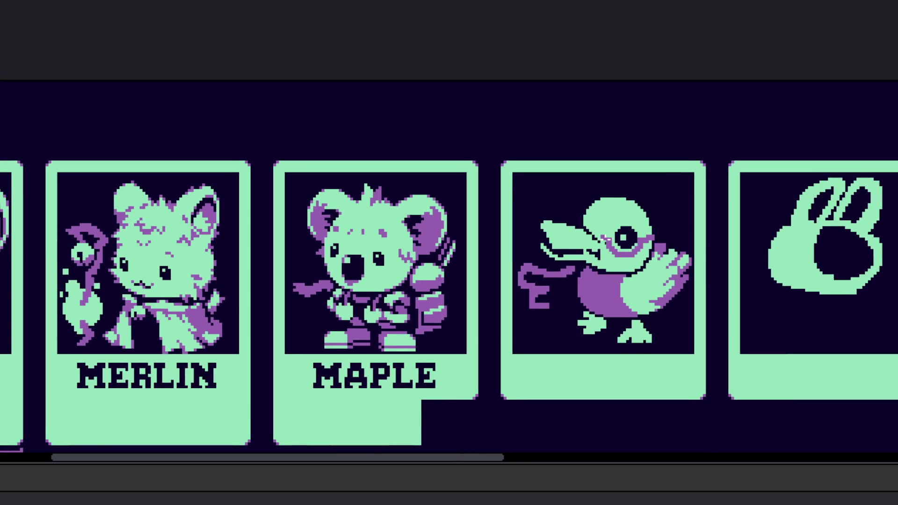
Step: Thicken the purple ribbon and extend it down and right, filling its lower and right ends
{"action": "scroll", "coordinate": [601, 301], "scroll_direction": "up", "scroll_amount": 5}
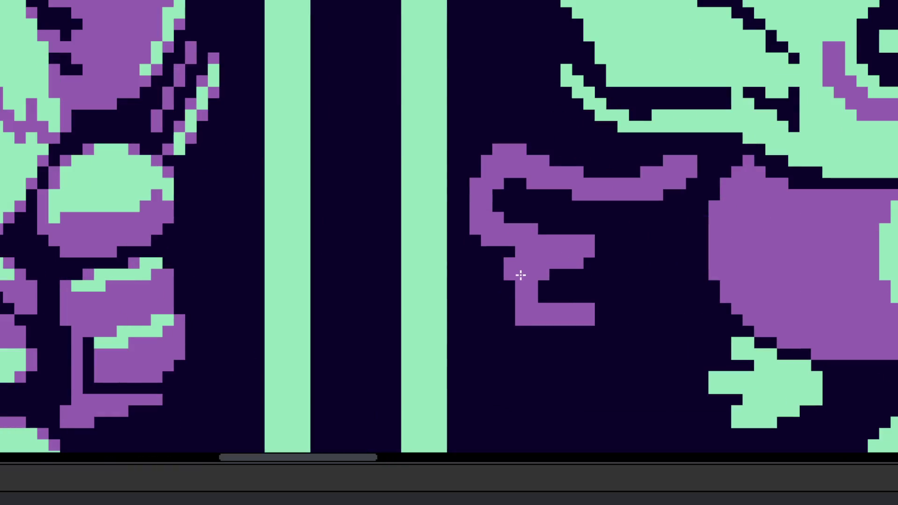
{"action": "left_click_drag", "start_coordinate": [534, 334], "coordinate": [575, 331]}
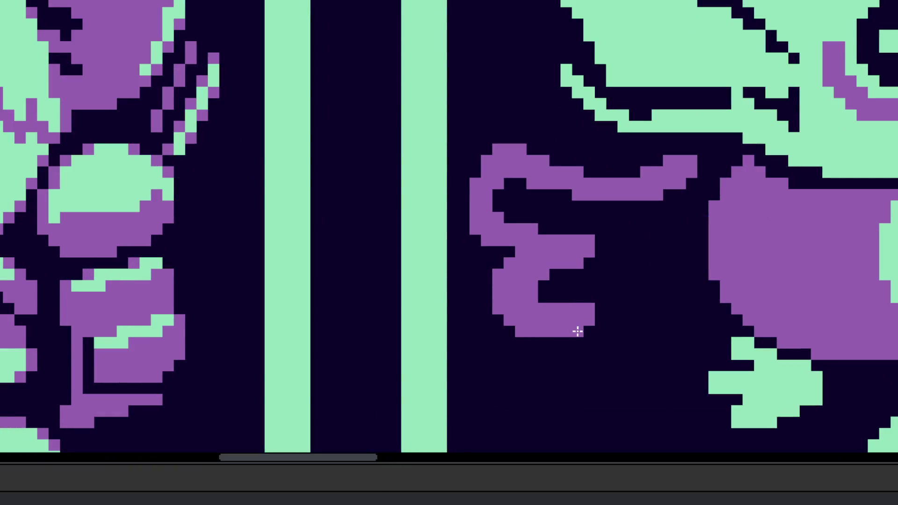
{"action": "mouse_move", "coordinate": [549, 363]}
{"action": "left_mouse_down"}
{"action": "mouse_move", "coordinate": [575, 383]}
{"action": "mouse_move", "coordinate": [652, 397]}
{"action": "mouse_move", "coordinate": [713, 337]}
{"action": "left_mouse_up"}
{"action": "scroll", "coordinate": [571, 377], "scroll_direction": "up", "scroll_amount": 2}
{"action": "left_click", "coordinate": [514, 377]}
{"action": "left_click", "coordinate": [536, 399]}
{"action": "scroll", "coordinate": [589, 397], "scroll_direction": "down", "scroll_amount": 1}
{"action": "scroll", "coordinate": [563, 360], "scroll_direction": "right", "scroll_amount": 3}
{"action": "scroll", "coordinate": [562, 360], "scroll_direction": "up", "scroll_amount": 2}
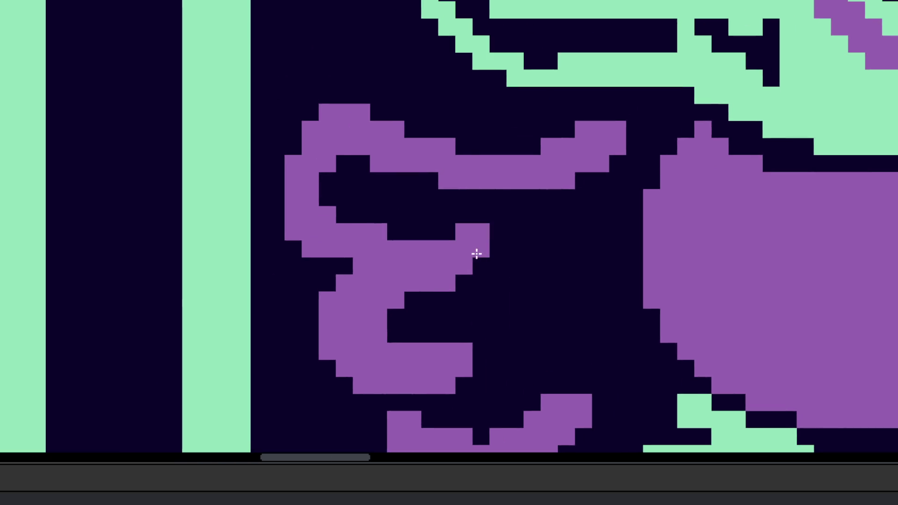
Step: Fill the ribbon's gaps and round its top and right edges into a solid purple blob
{"action": "mouse_move", "coordinate": [392, 169]}
{"action": "left_mouse_down"}
{"action": "mouse_move", "coordinate": [413, 186]}
{"action": "mouse_move", "coordinate": [326, 174]}
{"action": "mouse_move", "coordinate": [313, 152]}
{"action": "mouse_move", "coordinate": [472, 240]}
{"action": "mouse_move", "coordinate": [487, 215]}
{"action": "mouse_move", "coordinate": [385, 127]}
{"action": "left_mouse_up"}
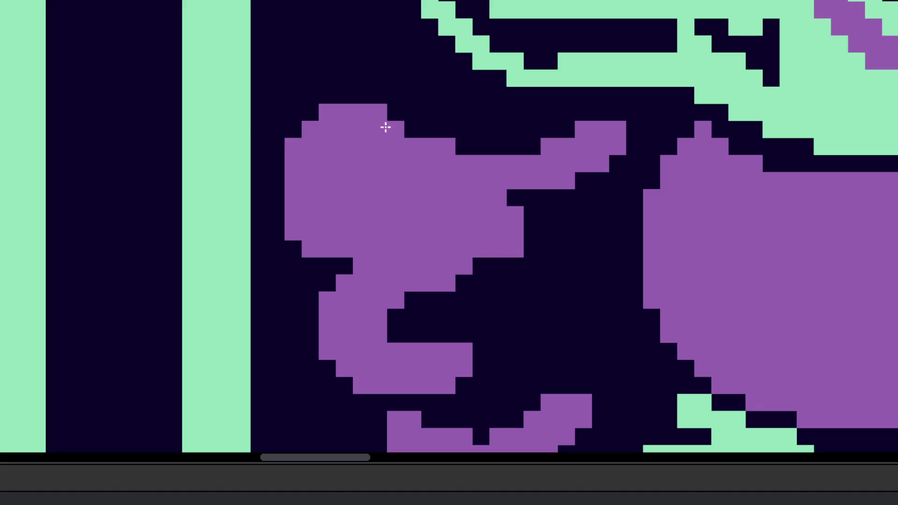
{"action": "mouse_move", "coordinate": [419, 159]}
{"action": "left_mouse_down"}
{"action": "mouse_move", "coordinate": [543, 168]}
{"action": "mouse_move", "coordinate": [633, 132]}
{"action": "mouse_move", "coordinate": [608, 134]}
{"action": "mouse_move", "coordinate": [621, 166]}
{"action": "mouse_move", "coordinate": [537, 268]}
{"action": "mouse_move", "coordinate": [587, 275]}
{"action": "left_mouse_up"}
{"action": "scroll", "coordinate": [588, 276], "scroll_direction": "down", "scroll_amount": 5}
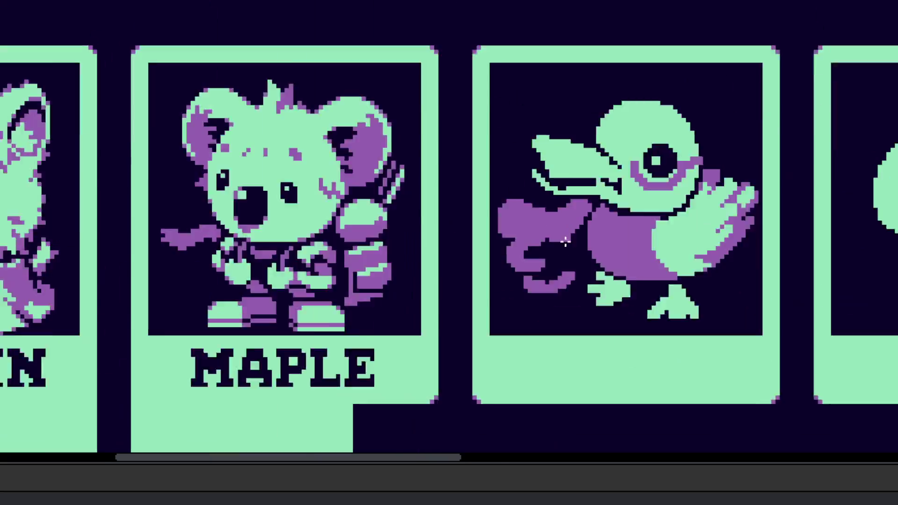
{"action": "scroll", "coordinate": [588, 276], "scroll_direction": "up", "scroll_amount": 3}
{"action": "scroll", "coordinate": [562, 190], "scroll_direction": "up", "scroll_amount": 2}
{"action": "mouse_move", "coordinate": [562, 190]}
{"action": "left_mouse_down"}
{"action": "mouse_move", "coordinate": [573, 287]}
{"action": "mouse_move", "coordinate": [535, 306]}
{"action": "mouse_move", "coordinate": [439, 321]}
{"action": "mouse_move", "coordinate": [519, 286]}
{"action": "left_mouse_up"}
{"action": "scroll", "coordinate": [519, 286], "scroll_direction": "down", "scroll_amount": 4}
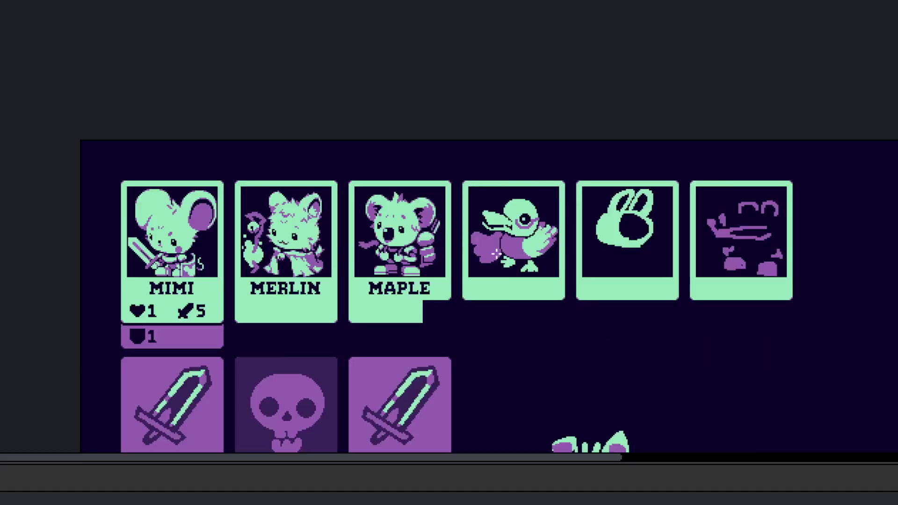
{"action": "scroll", "coordinate": [500, 262], "scroll_direction": "up", "scroll_amount": 2}
{"action": "scroll", "coordinate": [493, 252], "scroll_direction": "up", "scroll_amount": 2}
Step: Paint a green hook-shaped highlight onto the purple shape
{"action": "left_click_drag", "start_coordinate": [507, 246], "coordinate": [532, 297]}
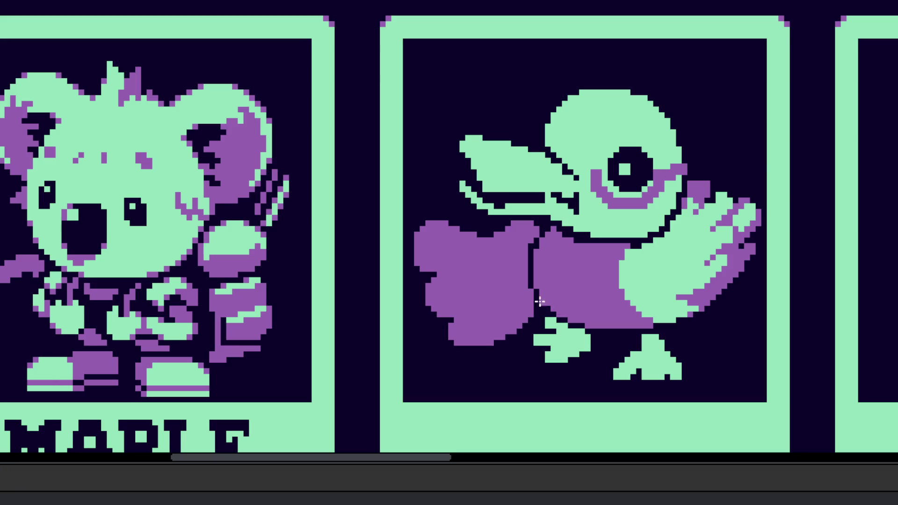
{"action": "scroll", "coordinate": [545, 289], "scroll_direction": "up", "scroll_amount": 1}
{"action": "scroll", "coordinate": [513, 277], "scroll_direction": "up", "scroll_amount": 2}
{"action": "mouse_move", "coordinate": [435, 304]}
{"action": "left_mouse_down"}
{"action": "mouse_move", "coordinate": [428, 310]}
{"action": "mouse_move", "coordinate": [448, 306]}
{"action": "left_mouse_up"}
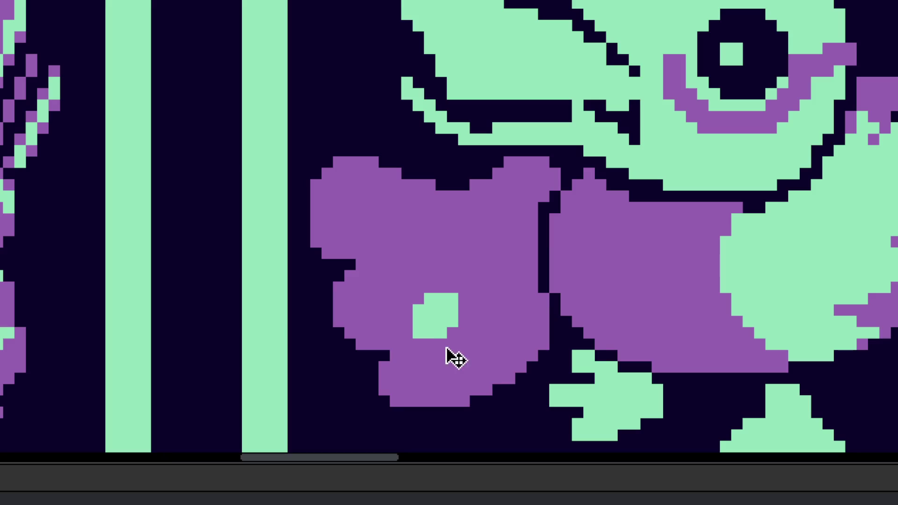
{"action": "scroll", "coordinate": [421, 349], "scroll_direction": "up", "scroll_amount": 3}
{"action": "left_click", "coordinate": [417, 356]}
{"action": "left_click", "coordinate": [416, 384]}
{"action": "left_click", "coordinate": [446, 384]}
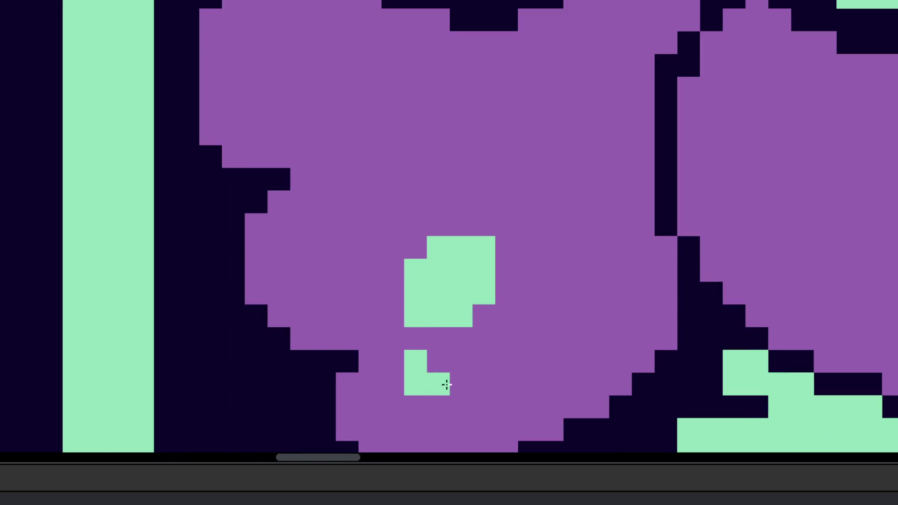
{"action": "mouse_move", "coordinate": [458, 383]}
{"action": "left_mouse_down"}
{"action": "mouse_move", "coordinate": [489, 378]}
{"action": "mouse_move", "coordinate": [515, 342]}
{"action": "left_mouse_up"}
{"action": "scroll", "coordinate": [515, 343], "scroll_direction": "down", "scroll_amount": 6}
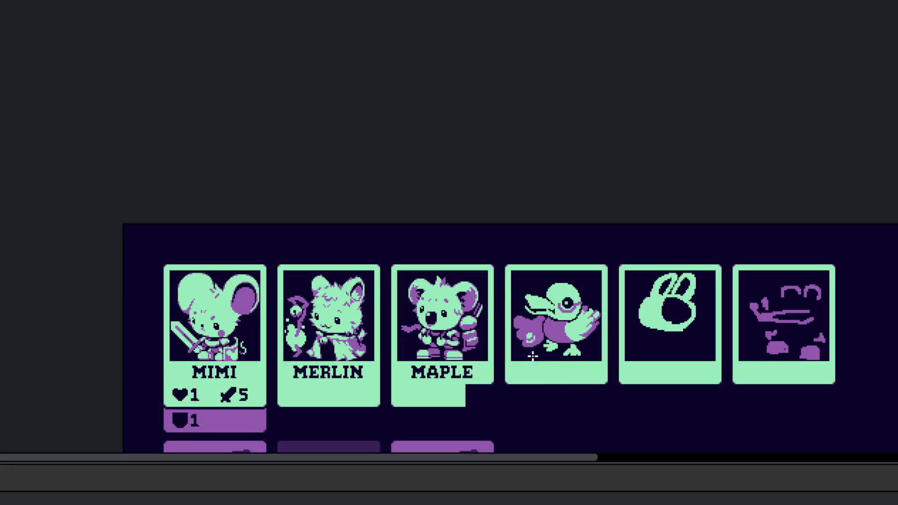
{"action": "scroll", "coordinate": [509, 337], "scroll_direction": "up", "scroll_amount": 6}
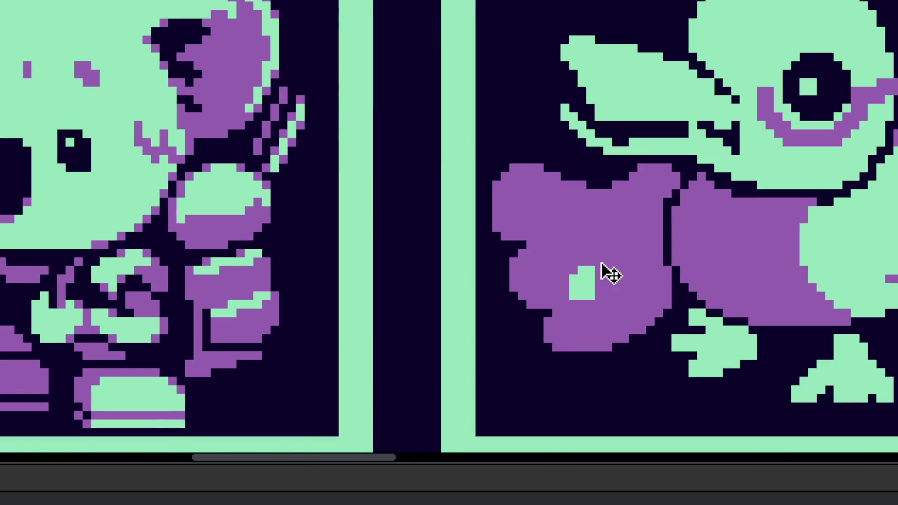
Step: Cover the green highlight with purple, then lasso the purple shape and shift it right
{"action": "left_click_drag", "start_coordinate": [579, 290], "coordinate": [584, 272]}
{"action": "scroll", "coordinate": [659, 265], "scroll_direction": "down", "scroll_amount": 1}
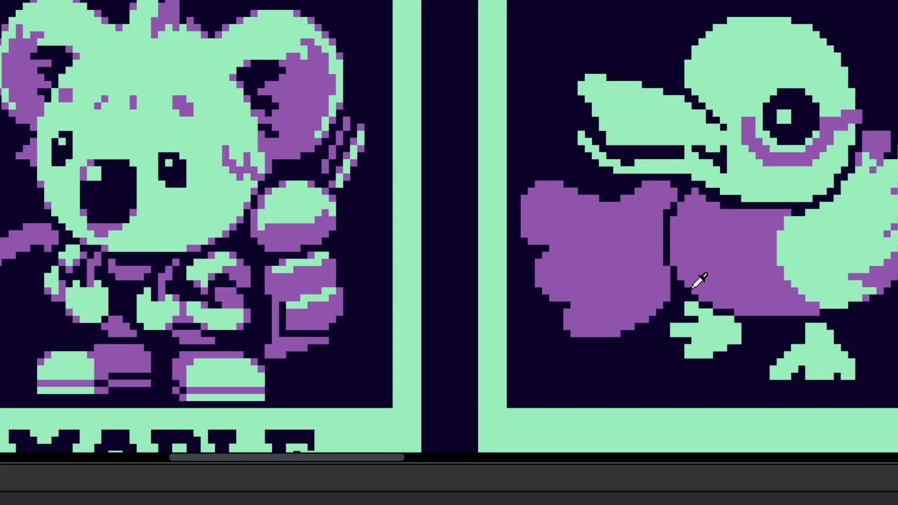
{"action": "scroll", "coordinate": [715, 243], "scroll_direction": "up", "scroll_amount": 1}
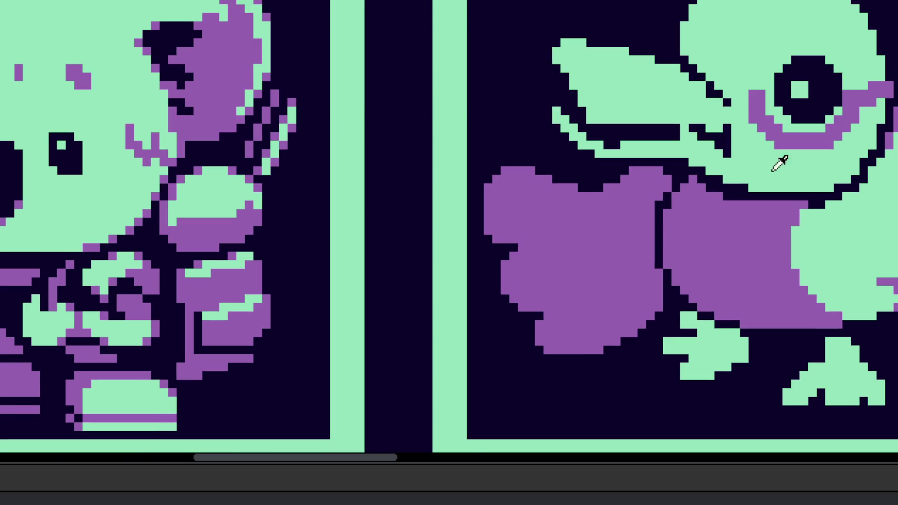
{"action": "scroll", "coordinate": [711, 206], "scroll_direction": "up", "scroll_amount": 3}
{"action": "mouse_move", "coordinate": [711, 206]}
{"action": "left_mouse_down"}
{"action": "mouse_move", "coordinate": [617, 200]}
{"action": "mouse_move", "coordinate": [588, 241]}
{"action": "mouse_move", "coordinate": [589, 302]}
{"action": "mouse_move", "coordinate": [613, 346]}
{"action": "mouse_move", "coordinate": [677, 367]}
{"action": "left_mouse_up"}
{"action": "scroll", "coordinate": [588, 241], "scroll_direction": "down", "scroll_amount": 2}
{"action": "left_click_drag", "start_coordinate": [663, 276], "coordinate": [684, 280]}
Step: Drop the selection and draw a thin purple shaft down from the shape, thickening its left edge
{"action": "key", "text": "ctrl+d"}
{"action": "scroll", "coordinate": [545, 270], "scroll_direction": "down", "scroll_amount": 5}
{"action": "scroll", "coordinate": [545, 271], "scroll_direction": "left", "scroll_amount": 2}
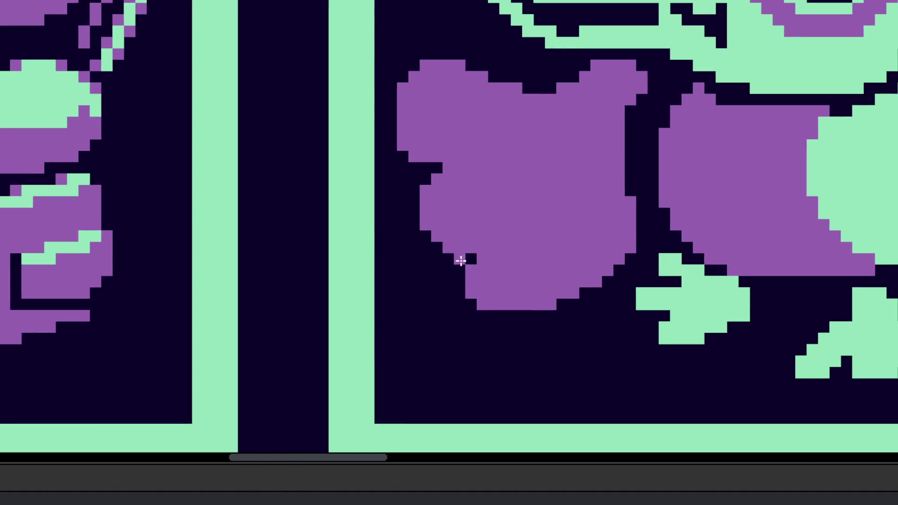
{"action": "mouse_move", "coordinate": [424, 260]}
{"action": "left_mouse_down"}
{"action": "mouse_move", "coordinate": [435, 323]}
{"action": "mouse_move", "coordinate": [405, 398]}
{"action": "left_mouse_up"}
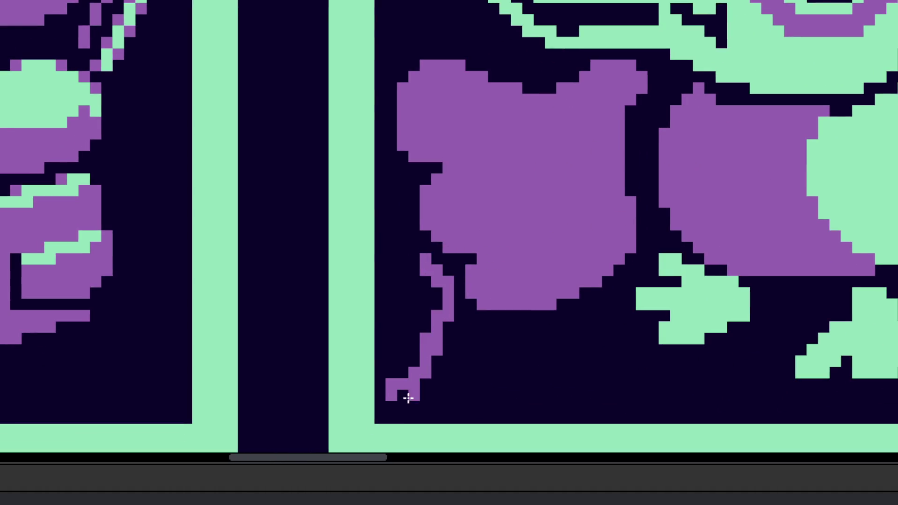
{"action": "scroll", "coordinate": [471, 293], "scroll_direction": "down", "scroll_amount": 3}
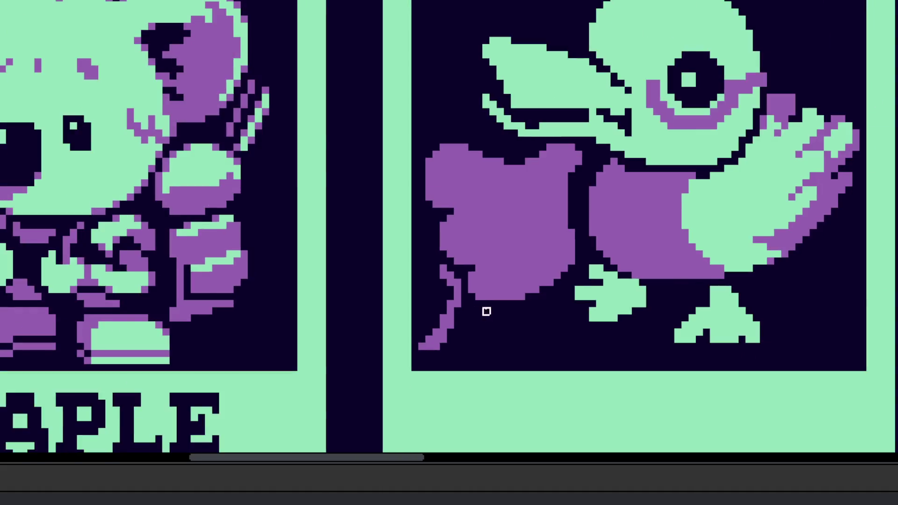
{"action": "scroll", "coordinate": [493, 286], "scroll_direction": "up", "scroll_amount": 3}
{"action": "mouse_move", "coordinate": [406, 267]}
{"action": "left_mouse_down"}
{"action": "mouse_move", "coordinate": [394, 181]}
{"action": "mouse_move", "coordinate": [433, 199]}
{"action": "mouse_move", "coordinate": [491, 324]}
{"action": "mouse_move", "coordinate": [509, 394]}
{"action": "left_mouse_up"}
{"action": "scroll", "coordinate": [514, 312], "scroll_direction": "down", "scroll_amount": 3}
{"action": "scroll", "coordinate": [509, 300], "scroll_direction": "up", "scroll_amount": 2}
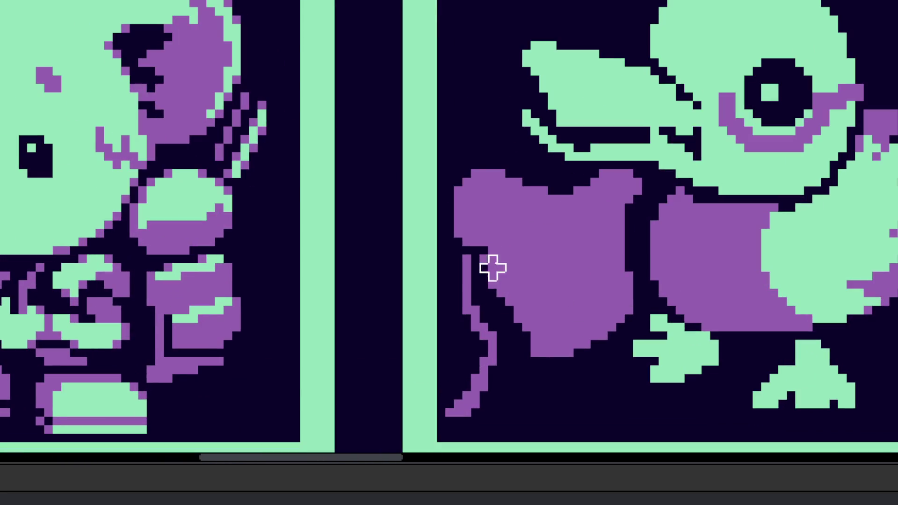
Step: Hollow out the shape's middle and draw a thin purple line under its top bar
{"action": "mouse_move", "coordinate": [489, 263]}
{"action": "left_mouse_down"}
{"action": "mouse_move", "coordinate": [521, 273]}
{"action": "mouse_move", "coordinate": [513, 330]}
{"action": "mouse_move", "coordinate": [563, 313]}
{"action": "mouse_move", "coordinate": [557, 289]}
{"action": "left_mouse_up"}
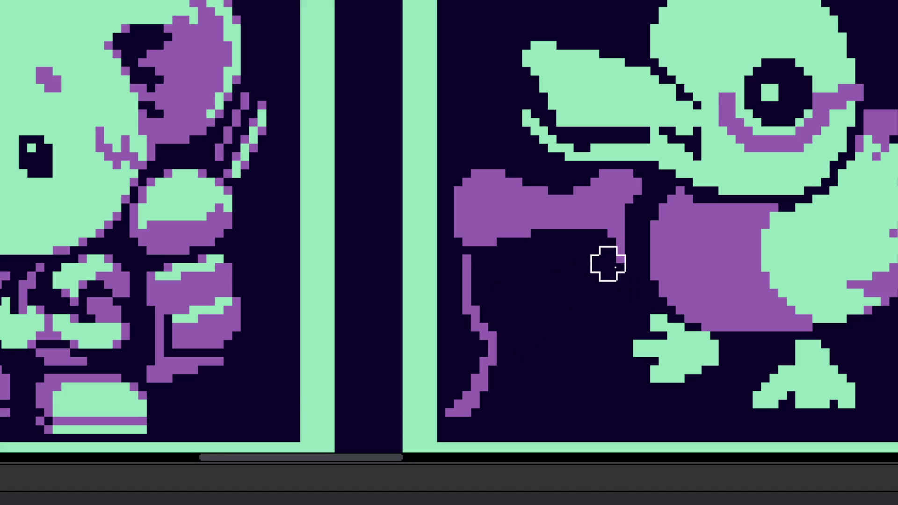
{"action": "scroll", "coordinate": [607, 323], "scroll_direction": "down", "scroll_amount": 4}
{"action": "scroll", "coordinate": [597, 321], "scroll_direction": "down", "scroll_amount": 1}
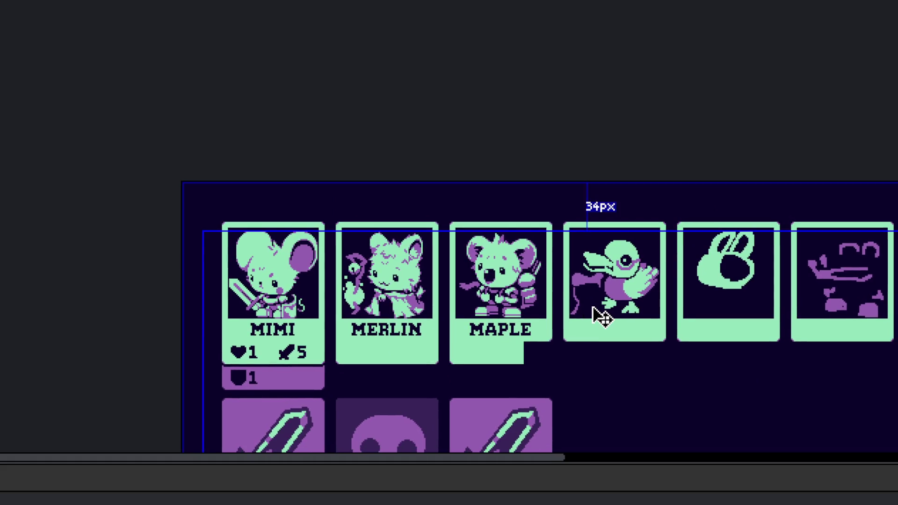
{"action": "scroll", "coordinate": [592, 307], "scroll_direction": "up", "scroll_amount": 5}
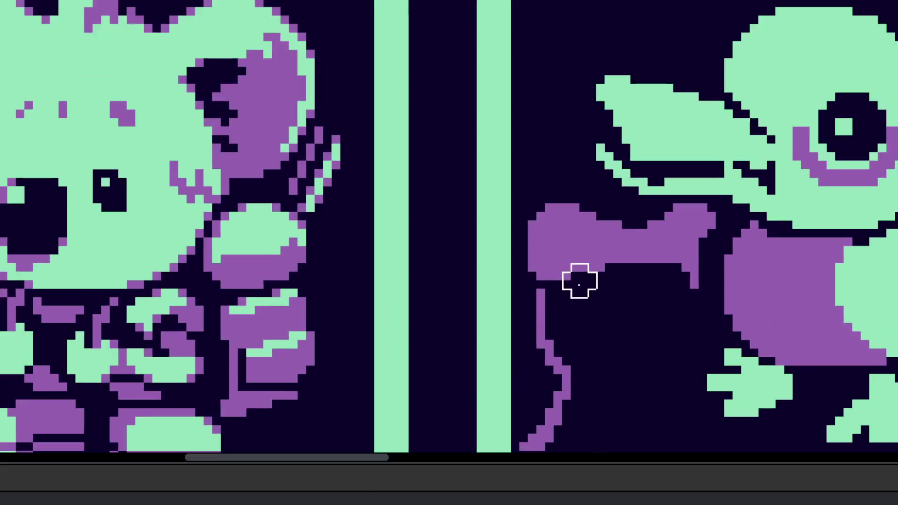
{"action": "left_click_drag", "start_coordinate": [571, 303], "coordinate": [680, 274]}
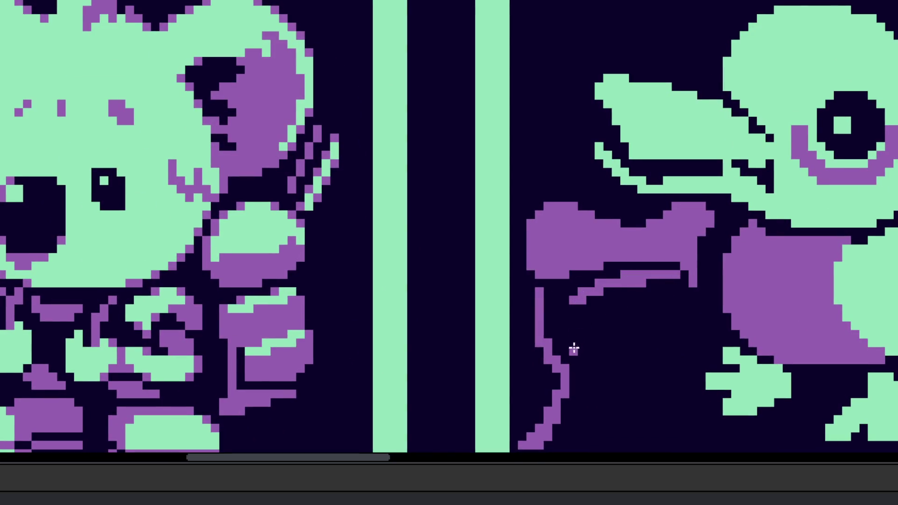
{"action": "scroll", "coordinate": [603, 322], "scroll_direction": "down", "scroll_amount": 3}
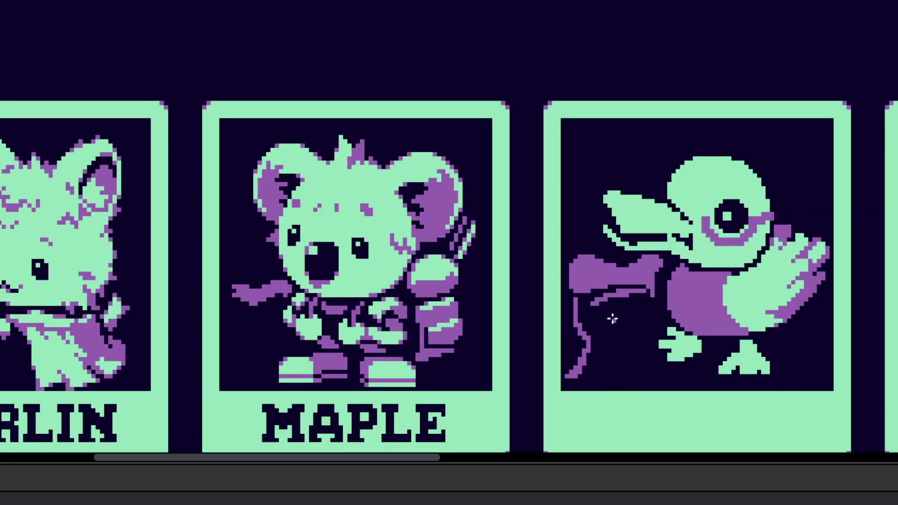
{"action": "scroll", "coordinate": [593, 289], "scroll_direction": "down", "scroll_amount": 3}
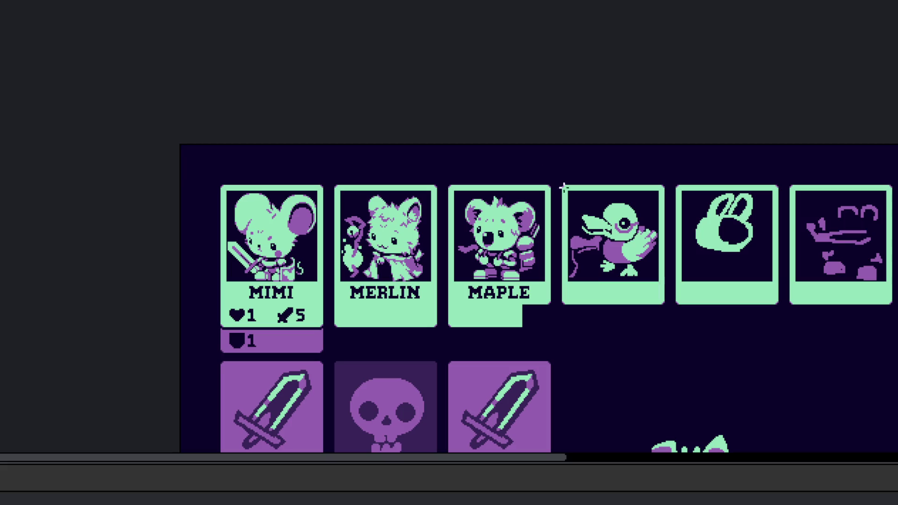
Step: Erase the whole purple cane shape beside the duck
{"action": "scroll", "coordinate": [571, 255], "scroll_direction": "up", "scroll_amount": 4}
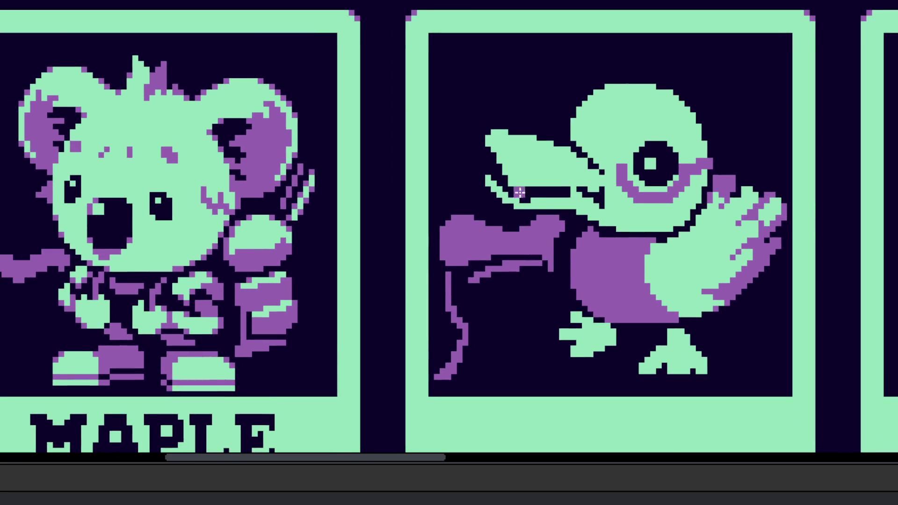
{"action": "scroll", "coordinate": [517, 176], "scroll_direction": "down", "scroll_amount": 3}
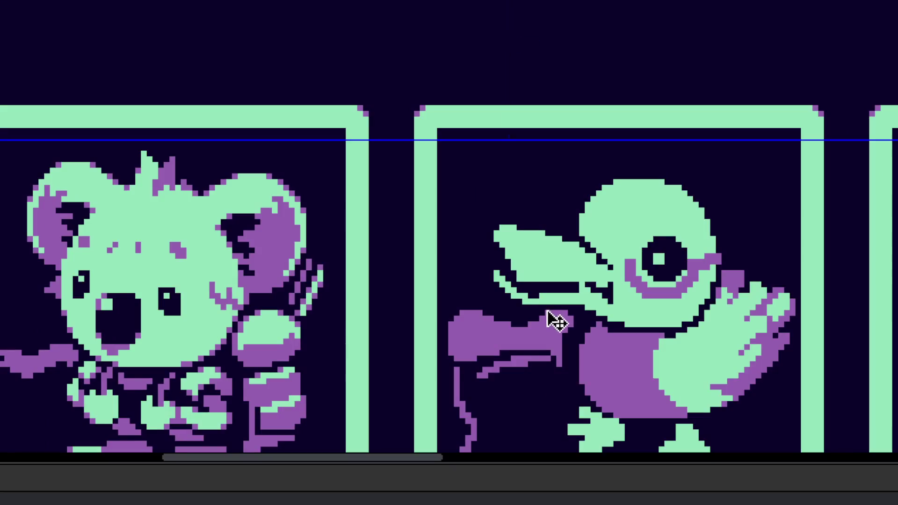
{"action": "left_click_drag", "start_coordinate": [553, 321], "coordinate": [491, 241]}
{"action": "scroll", "coordinate": [468, 262], "scroll_direction": "up", "scroll_amount": 2}
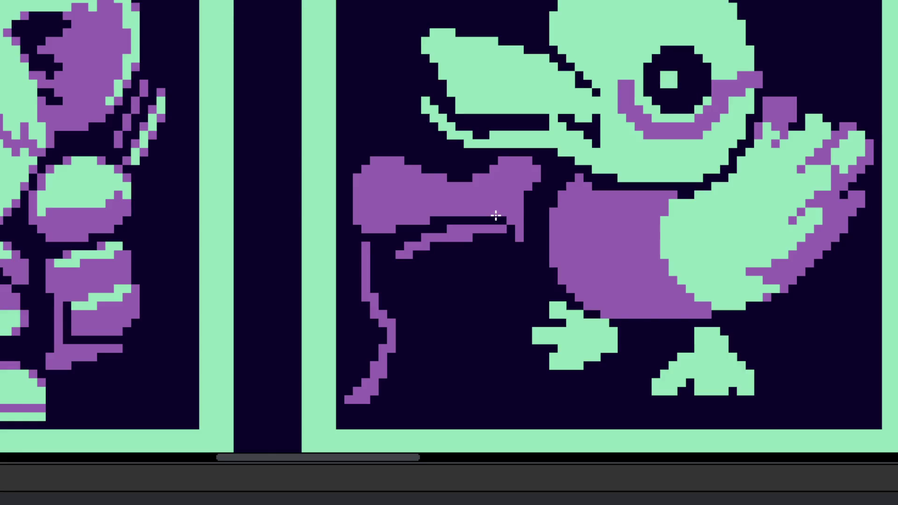
{"action": "key", "text": "e"}
{"action": "mouse_move", "coordinate": [505, 194]}
{"action": "left_mouse_down"}
{"action": "mouse_move", "coordinate": [481, 216]}
{"action": "mouse_move", "coordinate": [395, 192]}
{"action": "mouse_move", "coordinate": [390, 381]}
{"action": "mouse_move", "coordinate": [513, 234]}
{"action": "mouse_move", "coordinate": [557, 344]}
{"action": "mouse_move", "coordinate": [763, 360]}
{"action": "left_mouse_up"}
Step: Freehand-select the duck, reposition it up and right within its card, and deselect
{"action": "scroll", "coordinate": [701, 345], "scroll_direction": "down", "scroll_amount": 3}
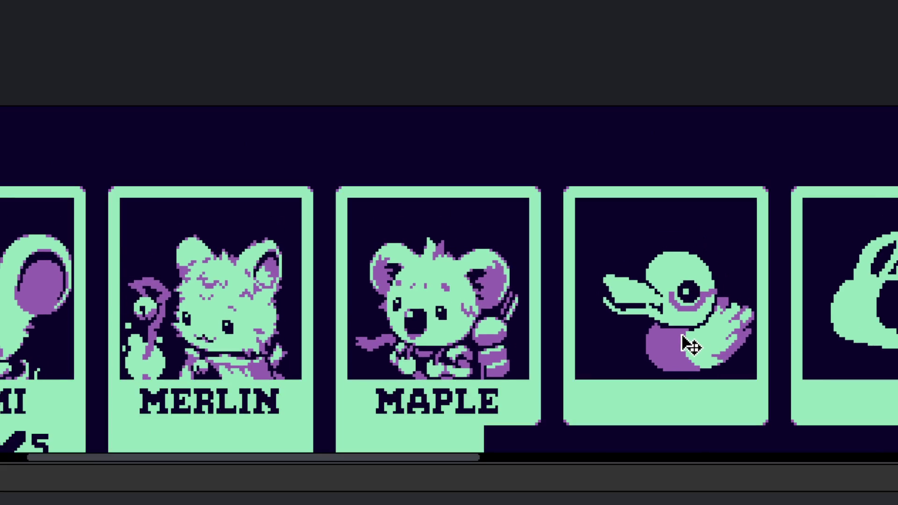
{"action": "scroll", "coordinate": [701, 280], "scroll_direction": "down", "scroll_amount": 2}
{"action": "key", "text": "q"}
{"action": "mouse_move", "coordinate": [673, 220]}
{"action": "left_mouse_down"}
{"action": "mouse_move", "coordinate": [657, 371]}
{"action": "mouse_move", "coordinate": [720, 241]}
{"action": "mouse_move", "coordinate": [676, 178]}
{"action": "left_mouse_up"}
{"action": "mouse_move", "coordinate": [605, 296]}
{"action": "left_mouse_down"}
{"action": "mouse_move", "coordinate": [592, 335]}
{"action": "mouse_move", "coordinate": [586, 318]}
{"action": "left_mouse_up"}
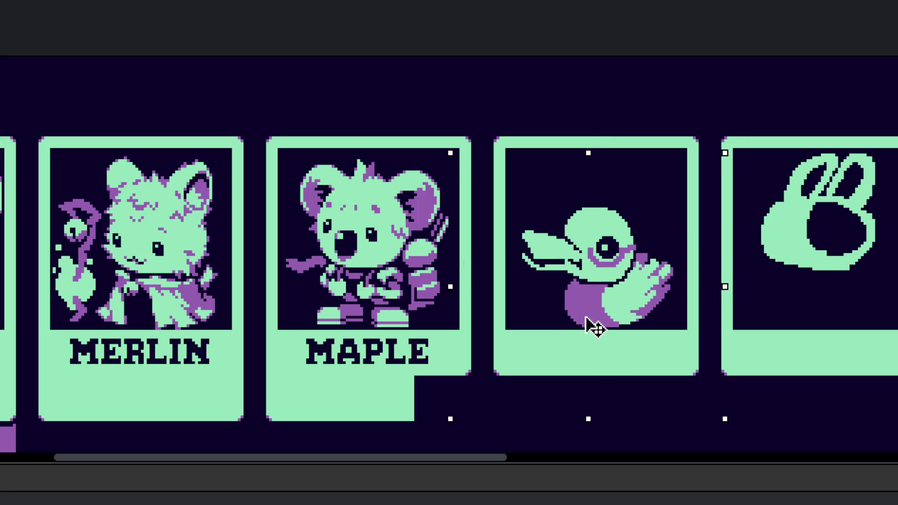
{"action": "key", "text": "Down"}
{"action": "left_click_drag", "start_coordinate": [585, 318], "coordinate": [559, 313]}
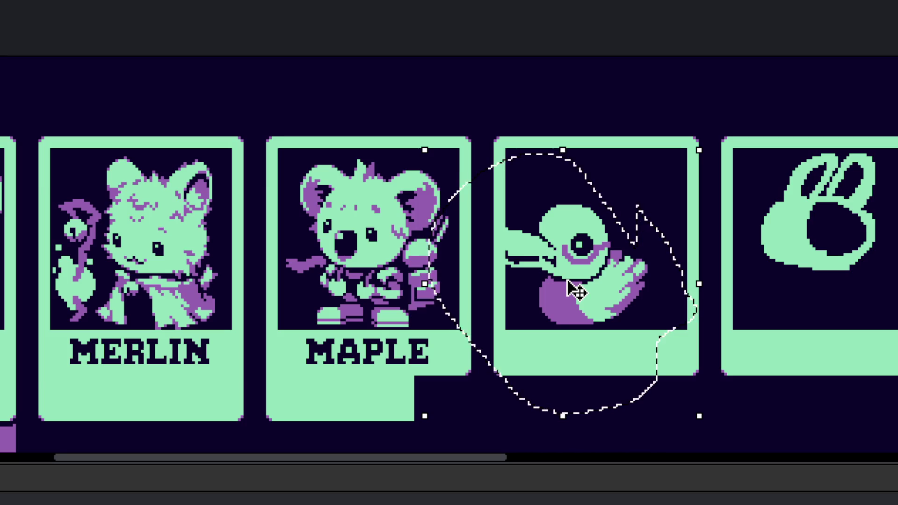
{"action": "scroll", "coordinate": [576, 291], "scroll_direction": "up", "scroll_amount": 1}
{"action": "mouse_move", "coordinate": [587, 296]}
{"action": "left_mouse_down"}
{"action": "mouse_move", "coordinate": [618, 251]}
{"action": "mouse_move", "coordinate": [629, 253]}
{"action": "mouse_move", "coordinate": [629, 237]}
{"action": "left_mouse_up"}
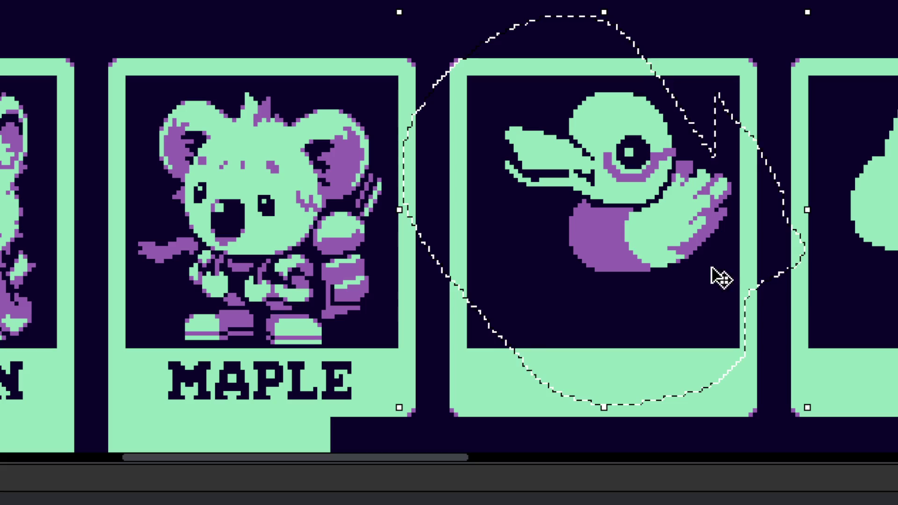
{"action": "left_click", "coordinate": [789, 304]}
{"action": "scroll", "coordinate": [605, 265], "scroll_direction": "up", "scroll_amount": 1}
{"action": "scroll", "coordinate": [595, 242], "scroll_direction": "up", "scroll_amount": 1}
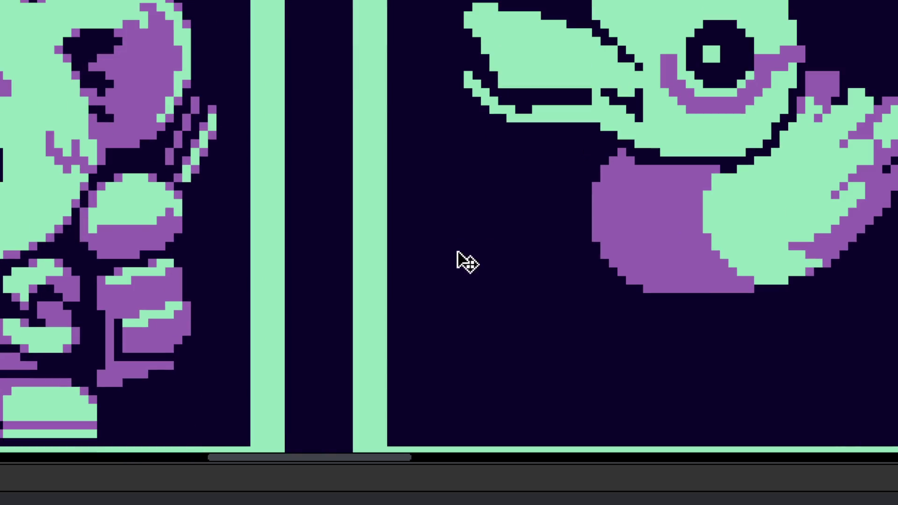
Step: Paint the cup's purple top left of the duck, undoing a stray vertical stroke
{"action": "left_click_drag", "start_coordinate": [430, 151], "coordinate": [442, 289]}
{"action": "key", "text": "ctrl+z"}
{"action": "mouse_move", "coordinate": [407, 199]}
{"action": "left_mouse_down"}
{"action": "mouse_move", "coordinate": [477, 200]}
{"action": "mouse_move", "coordinate": [503, 185]}
{"action": "left_mouse_up"}
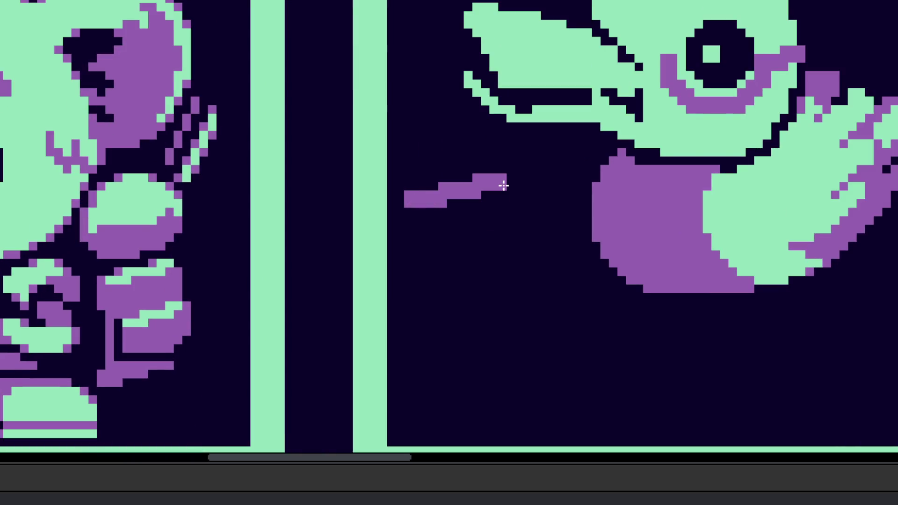
{"action": "mouse_move", "coordinate": [440, 149]}
{"action": "left_mouse_down"}
{"action": "mouse_move", "coordinate": [449, 210]}
{"action": "mouse_move", "coordinate": [441, 154]}
{"action": "mouse_move", "coordinate": [456, 202]}
{"action": "left_mouse_up"}
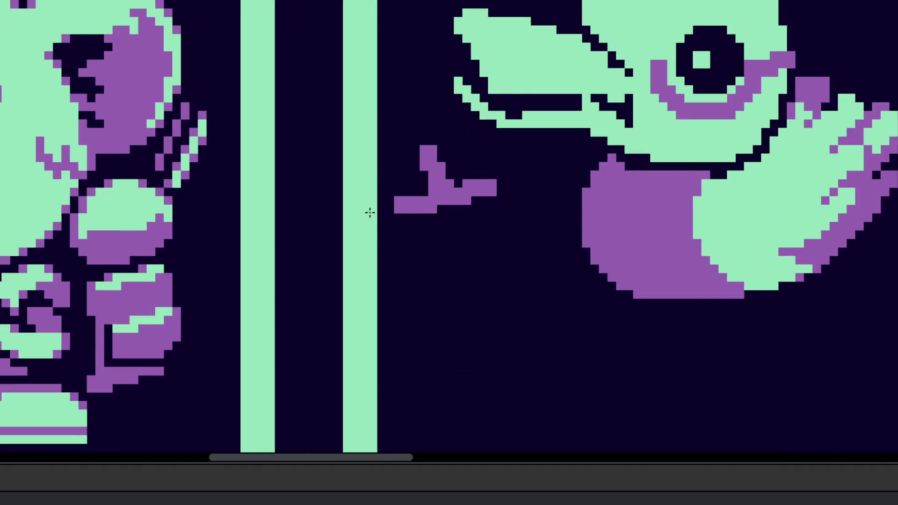
Step: Draw the green cup outline and fill it with green
{"action": "scroll", "coordinate": [416, 239], "scroll_direction": "up", "scroll_amount": 1}
{"action": "mouse_move", "coordinate": [412, 238]}
{"action": "left_mouse_down"}
{"action": "mouse_move", "coordinate": [427, 230]}
{"action": "mouse_move", "coordinate": [479, 321]}
{"action": "mouse_move", "coordinate": [477, 339]}
{"action": "left_mouse_up"}
{"action": "mouse_move", "coordinate": [439, 228]}
{"action": "left_mouse_down"}
{"action": "mouse_move", "coordinate": [518, 209]}
{"action": "mouse_move", "coordinate": [535, 345]}
{"action": "mouse_move", "coordinate": [519, 321]}
{"action": "mouse_move", "coordinate": [482, 332]}
{"action": "left_mouse_up"}
{"action": "left_click", "coordinate": [493, 287]}
Step: Add an L-shaped green line along the cup's bottom, undoing stray pixels
{"action": "scroll", "coordinate": [493, 287], "scroll_direction": "down", "scroll_amount": 3}
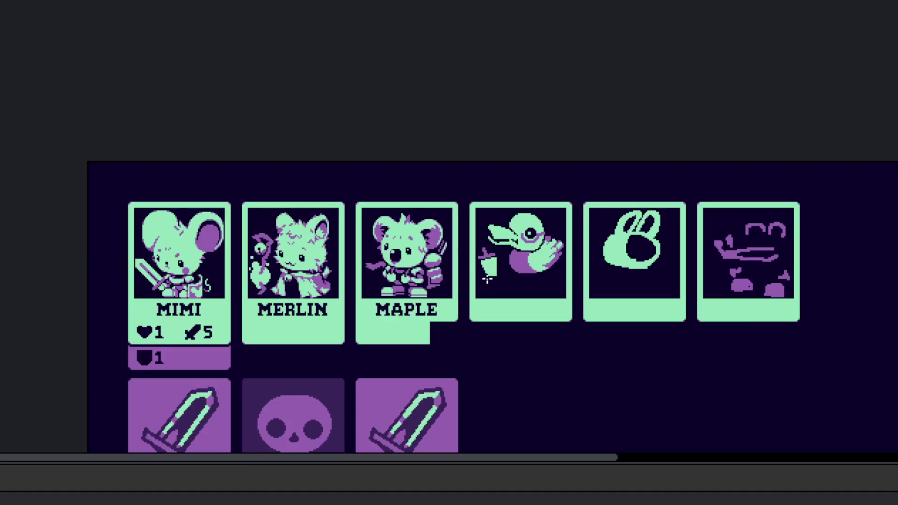
{"action": "scroll", "coordinate": [491, 272], "scroll_direction": "up", "scroll_amount": 2}
{"action": "scroll", "coordinate": [489, 246], "scroll_direction": "up", "scroll_amount": 1}
{"action": "mouse_move", "coordinate": [494, 256]}
{"action": "left_mouse_down"}
{"action": "mouse_move", "coordinate": [503, 273]}
{"action": "mouse_move", "coordinate": [590, 332]}
{"action": "left_mouse_up"}
{"action": "key", "text": "ctrl+z"}
{"action": "key", "text": "ctrl+z"}
{"action": "mouse_move", "coordinate": [514, 308]}
{"action": "left_mouse_down"}
{"action": "mouse_move", "coordinate": [610, 316]}
{"action": "mouse_move", "coordinate": [627, 271]}
{"action": "mouse_move", "coordinate": [631, 202]}
{"action": "left_mouse_up"}
{"action": "scroll", "coordinate": [586, 279], "scroll_direction": "down", "scroll_amount": 6}
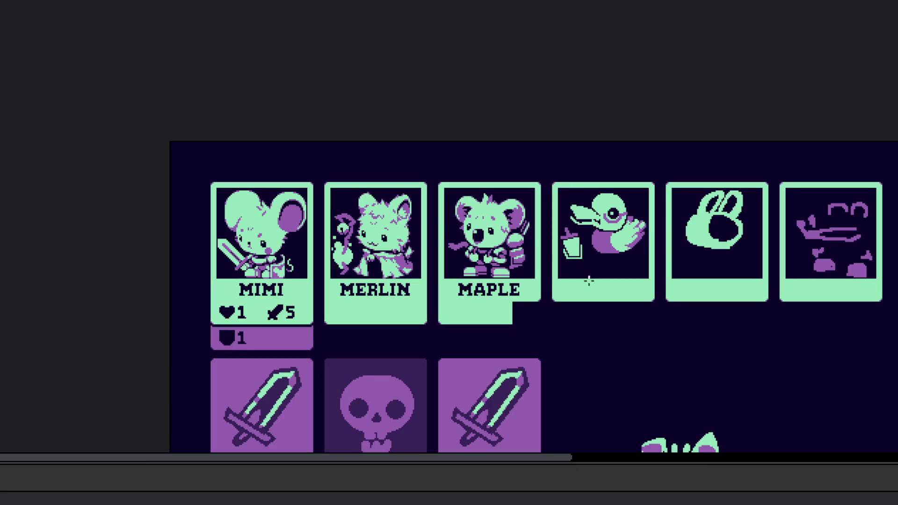
Step: Add a handle column beside the cup, redrawing it once
{"action": "scroll", "coordinate": [589, 270], "scroll_direction": "up", "scroll_amount": 6}
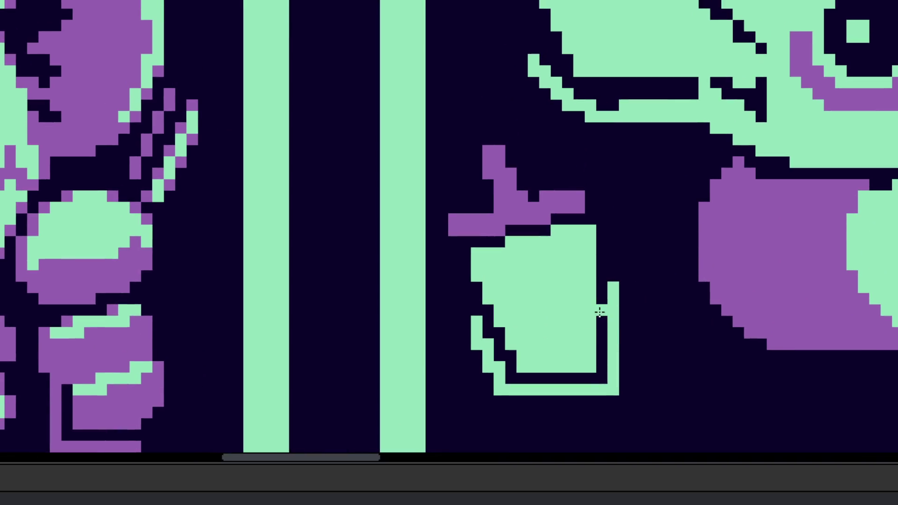
{"action": "scroll", "coordinate": [582, 356], "scroll_direction": "down", "scroll_amount": 1}
{"action": "left_click_drag", "start_coordinate": [636, 269], "coordinate": [624, 318]}
{"action": "key", "text": "ctrl+z"}
{"action": "left_click_drag", "start_coordinate": [635, 275], "coordinate": [624, 322]}
Step: Paint mint splash pixels left of the cup and along its base
{"action": "scroll", "coordinate": [636, 297], "scroll_direction": "up", "scroll_amount": 2}
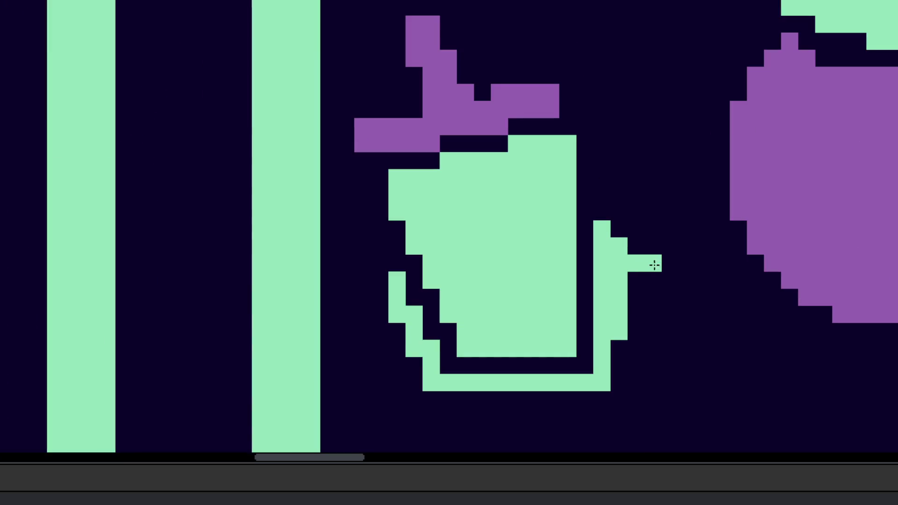
{"action": "scroll", "coordinate": [654, 265], "scroll_direction": "down", "scroll_amount": 2}
{"action": "scroll", "coordinate": [655, 265], "scroll_direction": "left", "scroll_amount": 3}
{"action": "left_click_drag", "start_coordinate": [488, 243], "coordinate": [451, 243]}
{"action": "left_click", "coordinate": [491, 261]}
{"action": "left_click", "coordinate": [490, 311]}
{"action": "left_click_drag", "start_coordinate": [508, 295], "coordinate": [510, 309]}
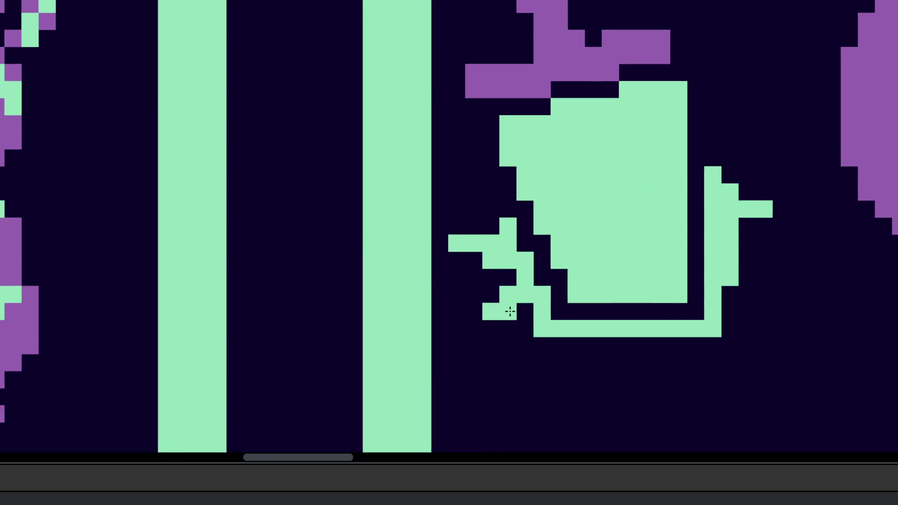
{"action": "left_click", "coordinate": [524, 311]}
{"action": "left_click", "coordinate": [580, 342]}
{"action": "mouse_move", "coordinate": [614, 347]}
{"action": "left_mouse_down"}
{"action": "mouse_move", "coordinate": [720, 346]}
{"action": "mouse_move", "coordinate": [734, 330]}
{"action": "left_mouse_up"}
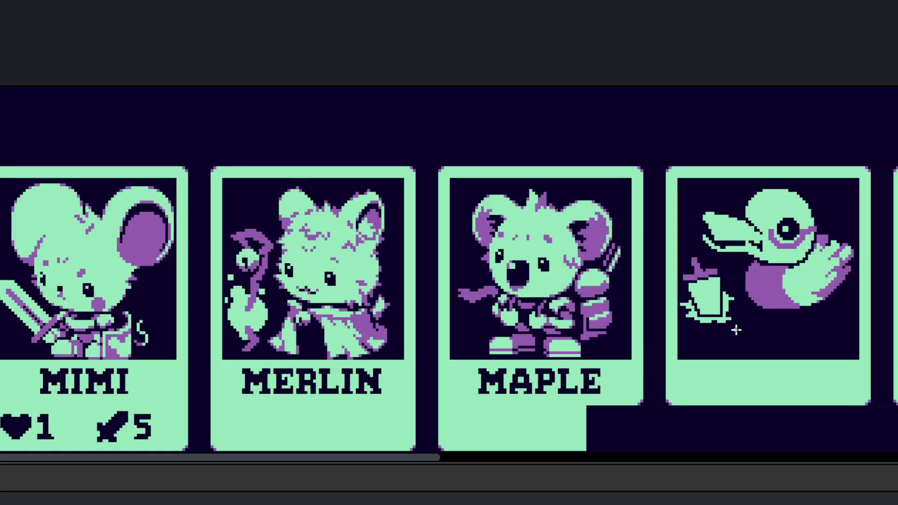
Step: Cover stray green pixels with background and add green along the base
{"action": "scroll", "coordinate": [735, 333], "scroll_direction": "down", "scroll_amount": 3}
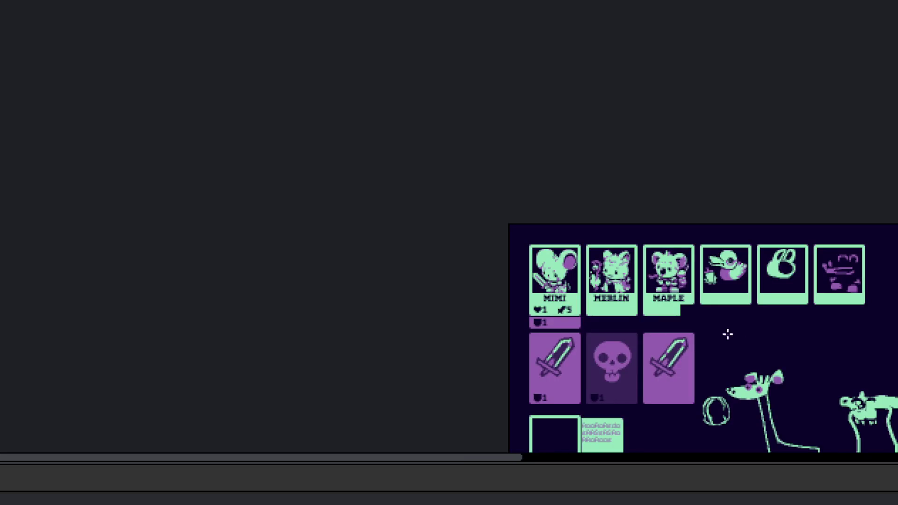
{"action": "scroll", "coordinate": [715, 411], "scroll_direction": "up", "scroll_amount": 5}
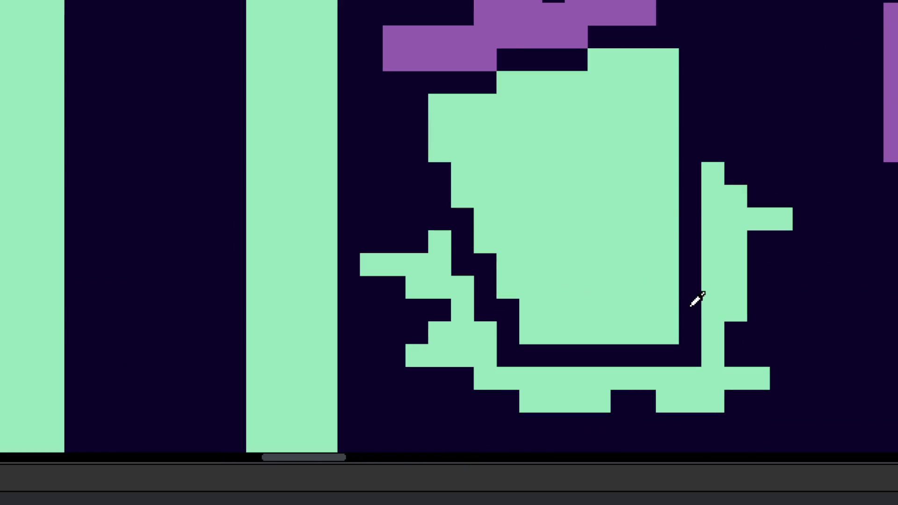
{"action": "mouse_move", "coordinate": [638, 325]}
{"action": "left_mouse_down"}
{"action": "mouse_move", "coordinate": [621, 332]}
{"action": "mouse_move", "coordinate": [667, 333]}
{"action": "mouse_move", "coordinate": [577, 332]}
{"action": "mouse_move", "coordinate": [599, 332]}
{"action": "left_mouse_up"}
{"action": "mouse_move", "coordinate": [645, 310]}
{"action": "left_mouse_down"}
{"action": "mouse_move", "coordinate": [621, 310]}
{"action": "mouse_move", "coordinate": [622, 336]}
{"action": "mouse_move", "coordinate": [601, 353]}
{"action": "mouse_move", "coordinate": [644, 337]}
{"action": "mouse_move", "coordinate": [694, 355]}
{"action": "mouse_move", "coordinate": [772, 311]}
{"action": "left_mouse_up"}
{"action": "scroll", "coordinate": [771, 311], "scroll_direction": "down", "scroll_amount": 5}
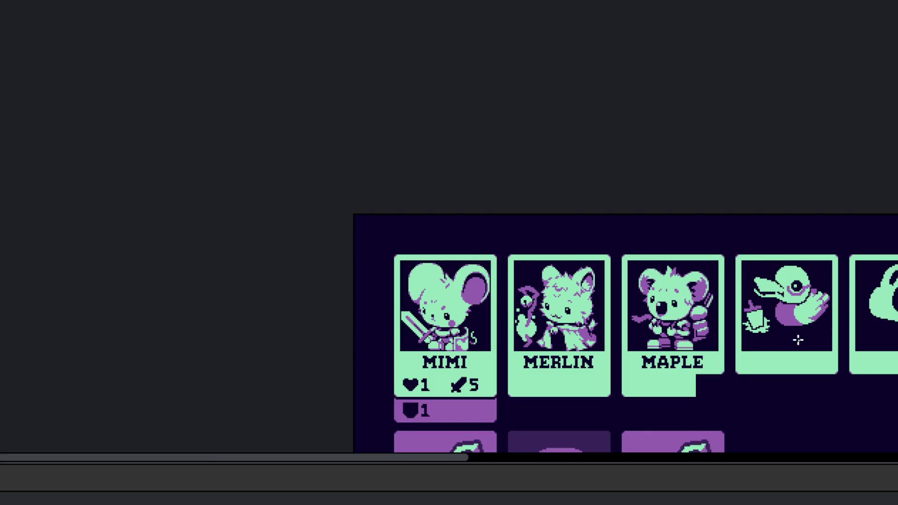
{"action": "scroll", "coordinate": [789, 339], "scroll_direction": "up", "scroll_amount": 5}
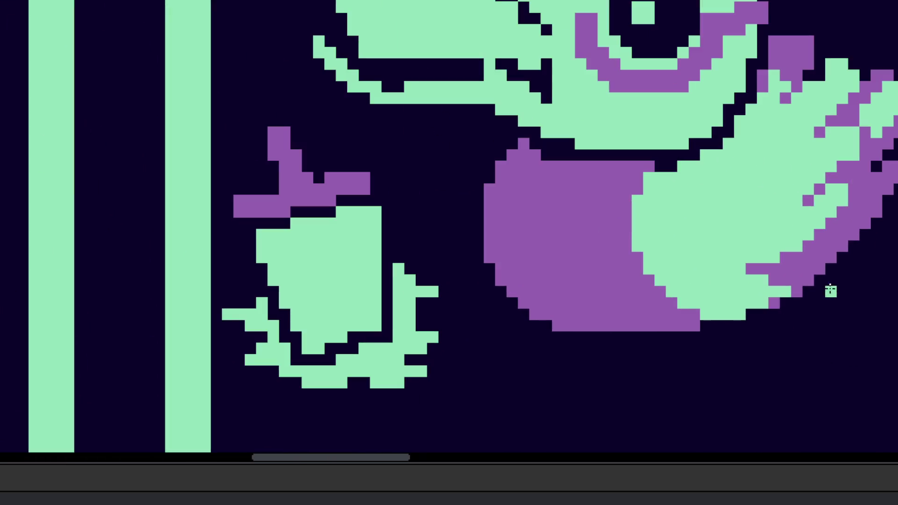
Step: Draw a thin green ripple line near the duck and zoom out to the card row
{"action": "mouse_move", "coordinate": [852, 278]}
{"action": "left_mouse_down"}
{"action": "mouse_move", "coordinate": [762, 343]}
{"action": "mouse_move", "coordinate": [616, 354]}
{"action": "mouse_move", "coordinate": [534, 346]}
{"action": "mouse_move", "coordinate": [489, 319]}
{"action": "mouse_move", "coordinate": [495, 308]}
{"action": "mouse_move", "coordinate": [439, 290]}
{"action": "mouse_move", "coordinate": [472, 281]}
{"action": "mouse_move", "coordinate": [421, 284]}
{"action": "mouse_move", "coordinate": [454, 273]}
{"action": "mouse_move", "coordinate": [453, 245]}
{"action": "mouse_move", "coordinate": [442, 245]}
{"action": "mouse_move", "coordinate": [462, 234]}
{"action": "left_mouse_up"}
{"action": "scroll", "coordinate": [461, 234], "scroll_direction": "down", "scroll_amount": 5}
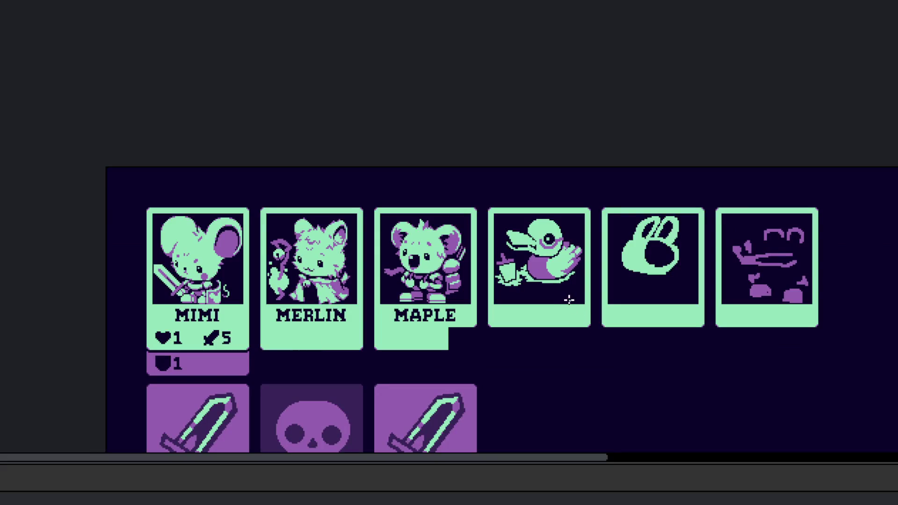
{"action": "mouse_move", "coordinate": [545, 299]}
{"action": "left_mouse_down"}
{"action": "mouse_move", "coordinate": [600, 294]}
{"action": "mouse_move", "coordinate": [565, 261]}
{"action": "left_mouse_up"}
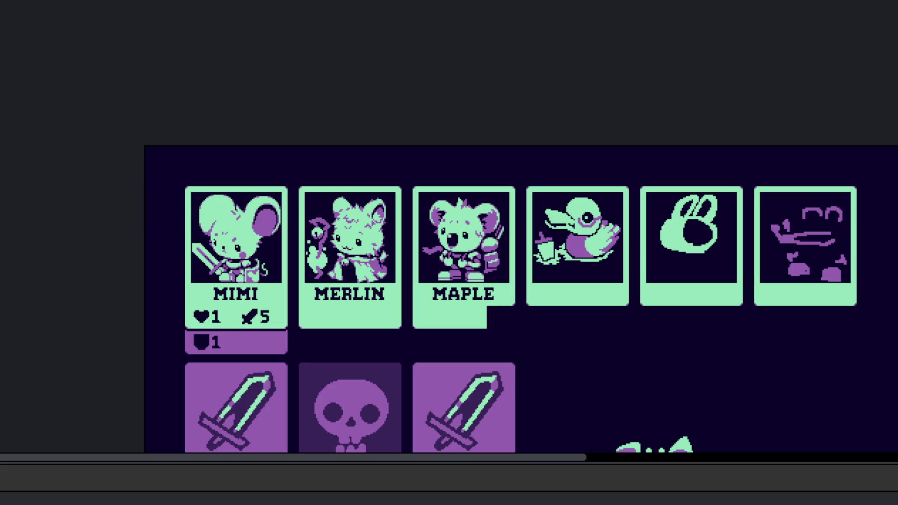
{"action": "scroll", "coordinate": [563, 261], "scroll_direction": "up", "scroll_amount": 2}
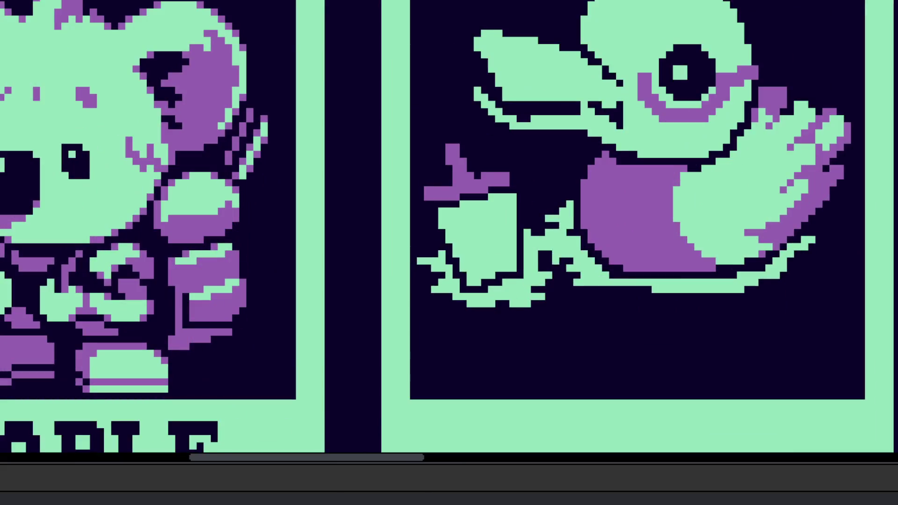
Step: Erase the cup below the duck's beak
{"action": "mouse_move", "coordinate": [527, 241]}
{"action": "left_mouse_down"}
{"action": "mouse_move", "coordinate": [436, 217]}
{"action": "mouse_move", "coordinate": [521, 276]}
{"action": "mouse_move", "coordinate": [477, 321]}
{"action": "mouse_move", "coordinate": [555, 357]}
{"action": "mouse_move", "coordinate": [513, 379]}
{"action": "mouse_move", "coordinate": [540, 336]}
{"action": "mouse_move", "coordinate": [557, 346]}
{"action": "left_mouse_up"}
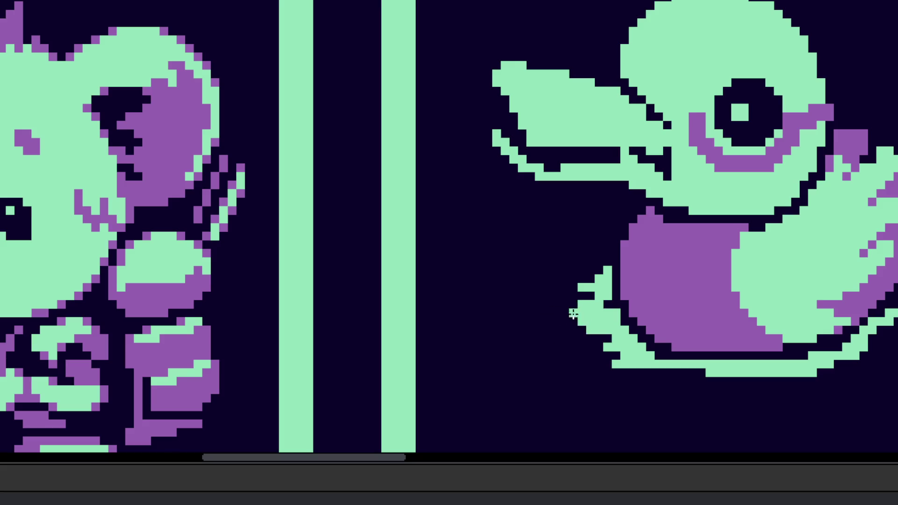
{"action": "scroll", "coordinate": [624, 323], "scroll_direction": "down", "scroll_amount": 3}
{"action": "scroll", "coordinate": [622, 327], "scroll_direction": "down", "scroll_amount": 2}
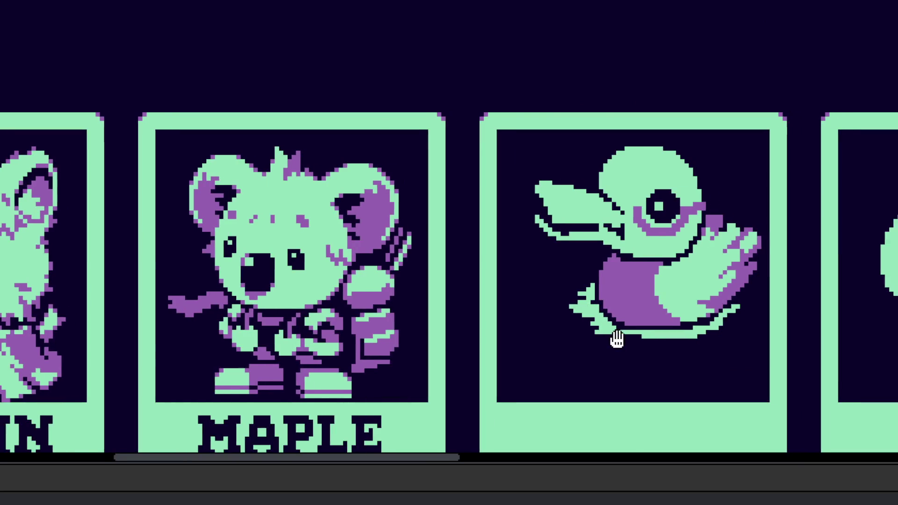
{"action": "scroll", "coordinate": [626, 308], "scroll_direction": "down", "scroll_amount": 1}
{"action": "scroll", "coordinate": [667, 337], "scroll_direction": "right", "scroll_amount": 1}
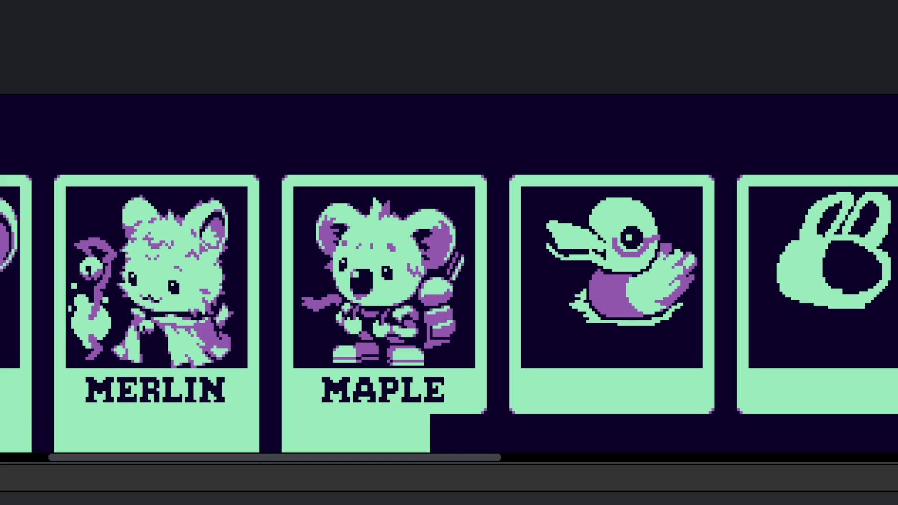
Step: Extend the mint ripple lines at the duck's right
{"action": "scroll", "coordinate": [622, 309], "scroll_direction": "up", "scroll_amount": 10}
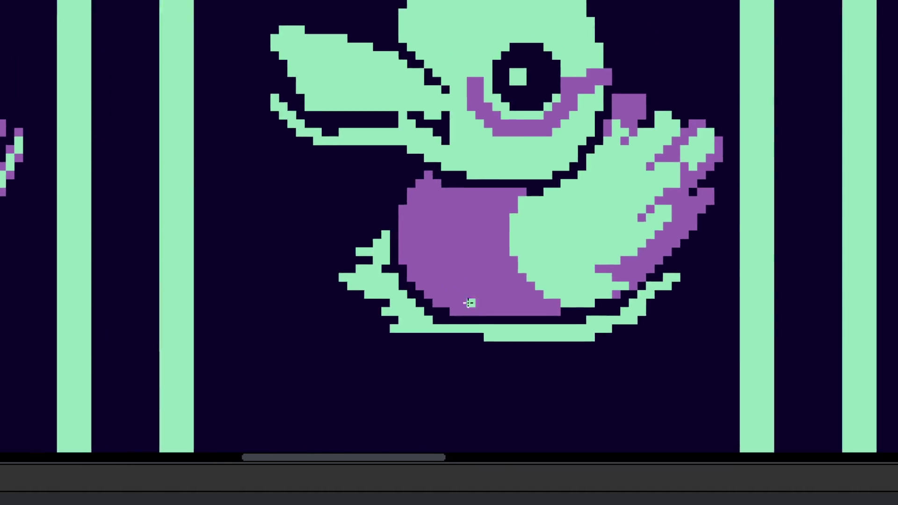
{"action": "scroll", "coordinate": [690, 307], "scroll_direction": "down", "scroll_amount": 10}
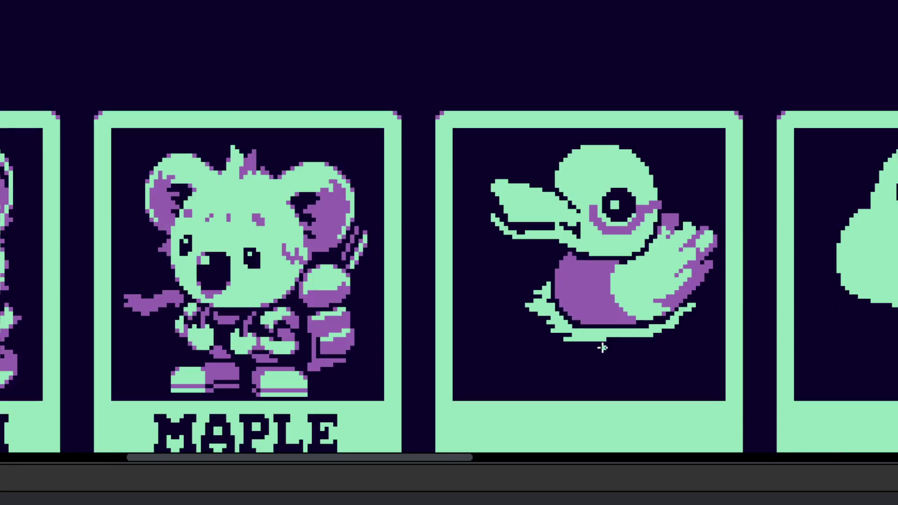
{"action": "scroll", "coordinate": [660, 326], "scroll_direction": "up", "scroll_amount": 6}
{"action": "mouse_move", "coordinate": [660, 326]}
{"action": "left_mouse_down"}
{"action": "mouse_move", "coordinate": [743, 281]}
{"action": "mouse_move", "coordinate": [709, 290]}
{"action": "left_mouse_up"}
Step: Add a green pixel at the duck's lower left and zoom out to check
{"action": "scroll", "coordinate": [748, 275], "scroll_direction": "down", "scroll_amount": 1}
{"action": "scroll", "coordinate": [741, 267], "scroll_direction": "up", "scroll_amount": 1}
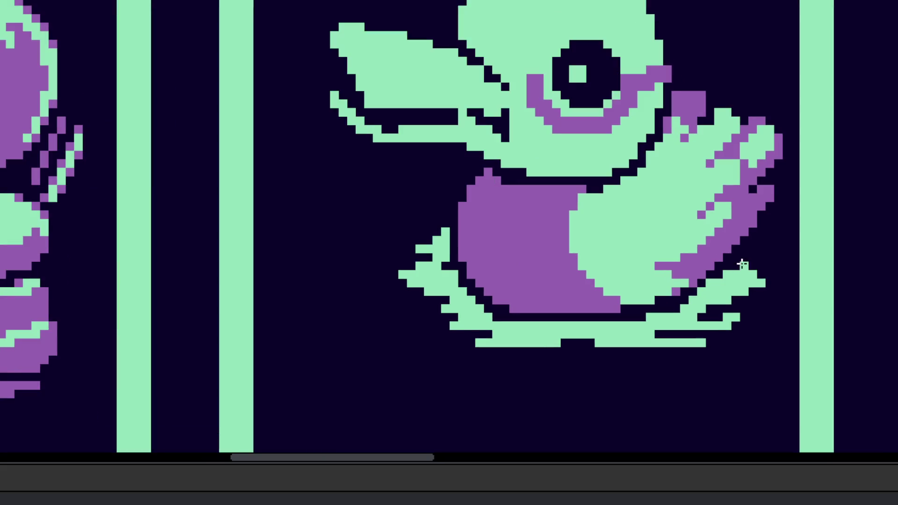
{"action": "scroll", "coordinate": [761, 265], "scroll_direction": "down", "scroll_amount": 2}
{"action": "scroll", "coordinate": [539, 249], "scroll_direction": "up", "scroll_amount": 1}
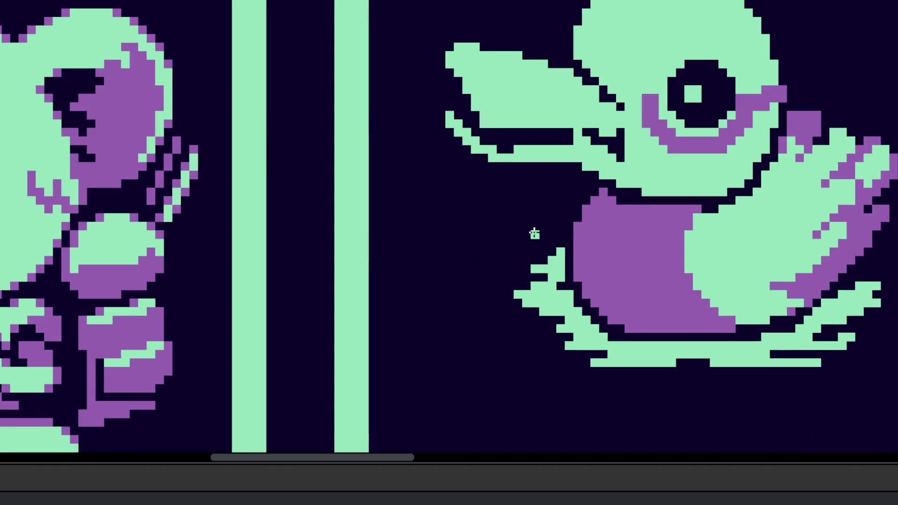
{"action": "scroll", "coordinate": [523, 238], "scroll_direction": "down", "scroll_amount": 1}
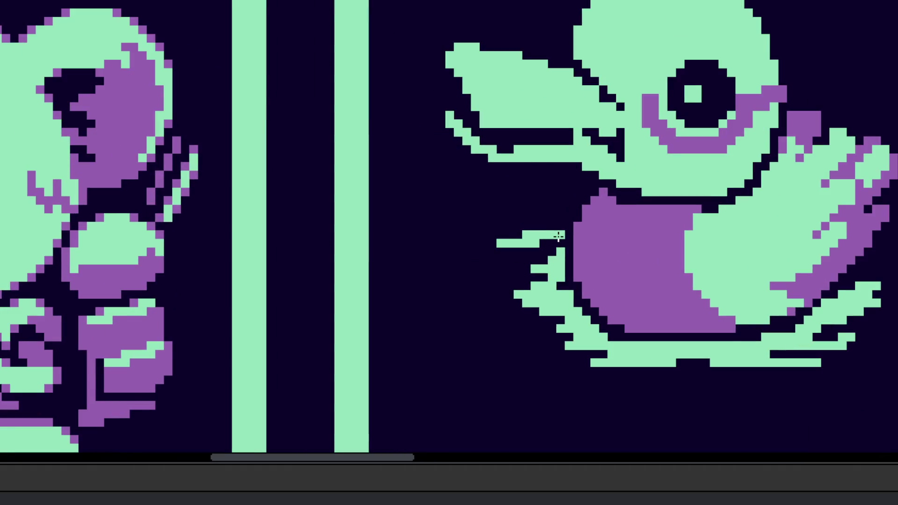
{"action": "scroll", "coordinate": [558, 238], "scroll_direction": "down", "scroll_amount": 3}
{"action": "scroll", "coordinate": [543, 260], "scroll_direction": "up", "scroll_amount": 4}
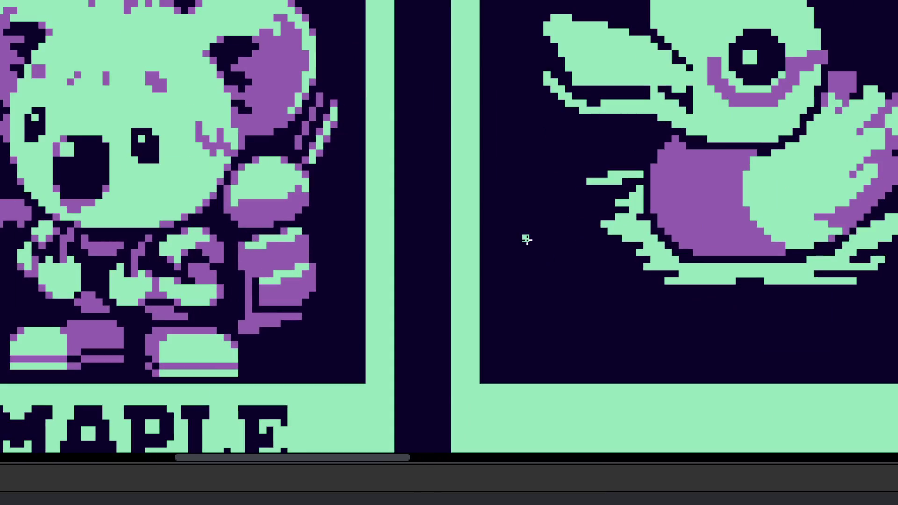
{"action": "left_click", "coordinate": [515, 292]}
{"action": "scroll", "coordinate": [537, 286], "scroll_direction": "down", "scroll_amount": 3}
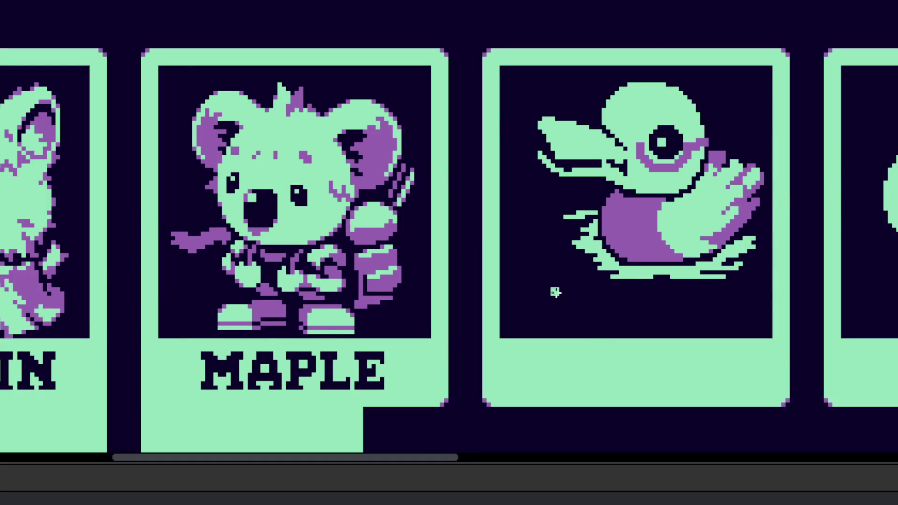
{"action": "scroll", "coordinate": [554, 292], "scroll_direction": "down", "scroll_amount": 1}
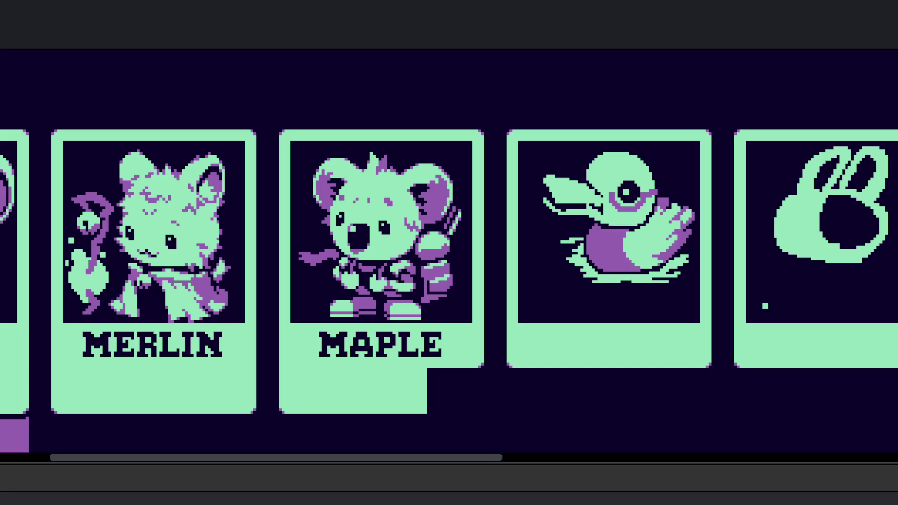
Step: Paint green over the top of the purple shape and erase it with a large brush
{"action": "scroll", "coordinate": [612, 264], "scroll_direction": "up", "scroll_amount": 2}
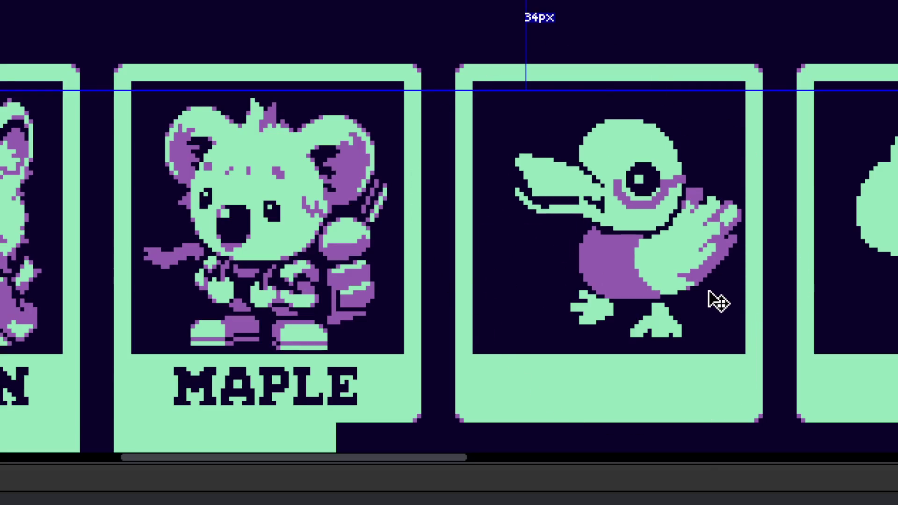
{"action": "scroll", "coordinate": [585, 264], "scroll_direction": "up", "scroll_amount": 5}
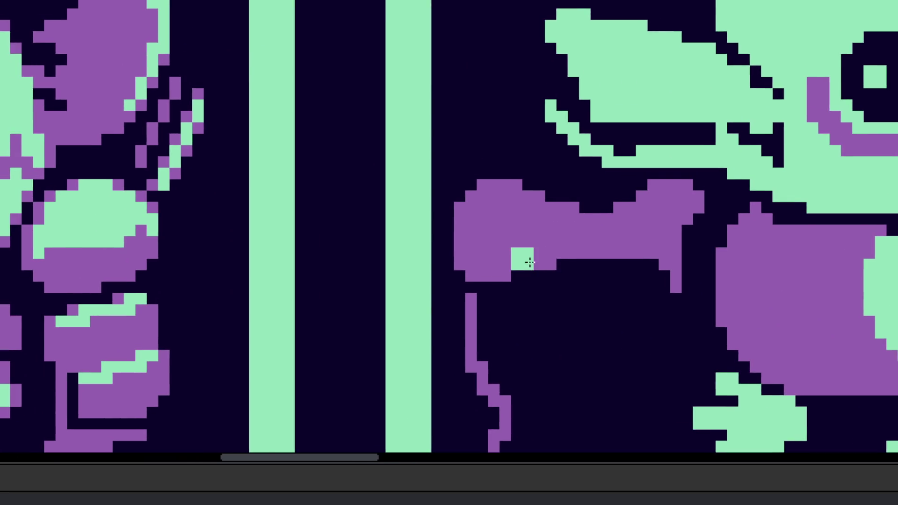
{"action": "scroll", "coordinate": [523, 257], "scroll_direction": "up", "scroll_amount": 2}
{"action": "mouse_move", "coordinate": [466, 188]}
{"action": "left_mouse_down"}
{"action": "mouse_move", "coordinate": [510, 168]}
{"action": "mouse_move", "coordinate": [483, 156]}
{"action": "mouse_move", "coordinate": [433, 198]}
{"action": "mouse_move", "coordinate": [541, 204]}
{"action": "mouse_move", "coordinate": [571, 224]}
{"action": "mouse_move", "coordinate": [673, 234]}
{"action": "mouse_move", "coordinate": [676, 256]}
{"action": "left_mouse_up"}
{"action": "scroll", "coordinate": [541, 204], "scroll_direction": "down", "scroll_amount": 1}
{"action": "key", "text": "e"}
{"action": "scroll", "coordinate": [677, 257], "scroll_direction": "down", "scroll_amount": 2}
{"action": "scroll", "coordinate": [676, 257], "scroll_direction": "up", "scroll_amount": 2}
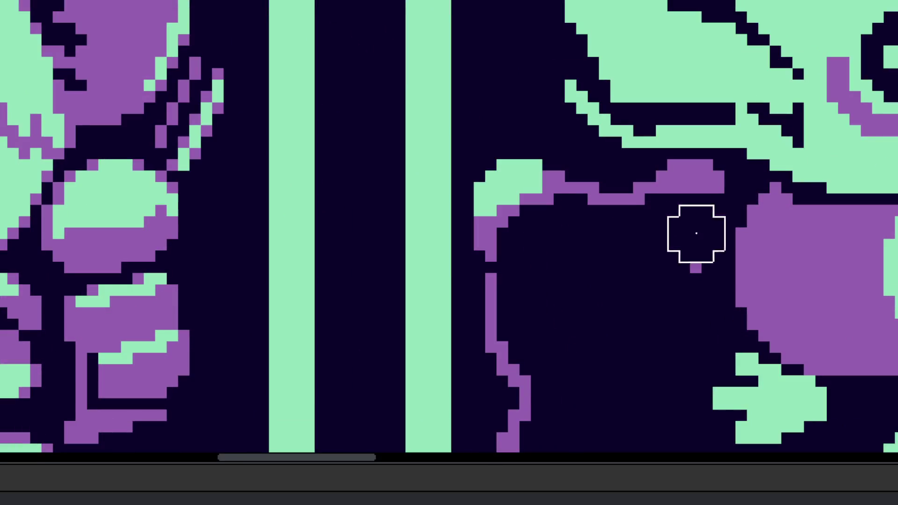
Step: Paint a purple leaf right of the duck's head with the pencil
{"action": "key", "text": "b"}
{"action": "scroll", "coordinate": [685, 267], "scroll_direction": "down", "scroll_amount": 2}
{"action": "scroll", "coordinate": [654, 261], "scroll_direction": "up", "scroll_amount": 3}
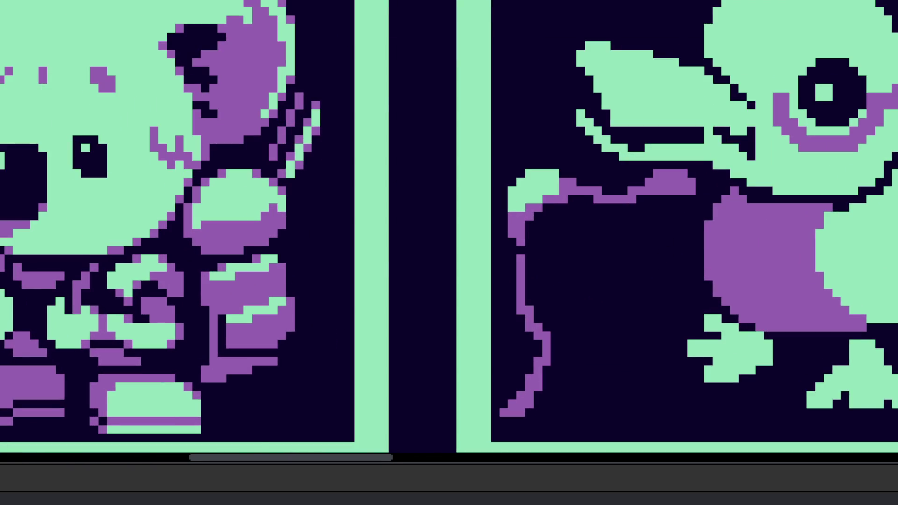
{"action": "scroll", "coordinate": [655, 234], "scroll_direction": "down", "scroll_amount": 2}
{"action": "scroll", "coordinate": [655, 234], "scroll_direction": "up", "scroll_amount": 3}
{"action": "left_click", "coordinate": [754, 194]}
{"action": "mouse_move", "coordinate": [760, 202]}
{"action": "left_mouse_down"}
{"action": "mouse_move", "coordinate": [823, 231]}
{"action": "mouse_move", "coordinate": [762, 169]}
{"action": "mouse_move", "coordinate": [790, 201]}
{"action": "mouse_move", "coordinate": [764, 165]}
{"action": "mouse_move", "coordinate": [803, 182]}
{"action": "mouse_move", "coordinate": [795, 167]}
{"action": "mouse_move", "coordinate": [855, 232]}
{"action": "mouse_move", "coordinate": [832, 268]}
{"action": "mouse_move", "coordinate": [772, 228]}
{"action": "left_mouse_up"}
{"action": "scroll", "coordinate": [764, 165], "scroll_direction": "up", "scroll_amount": 1}
{"action": "left_click", "coordinate": [821, 170]}
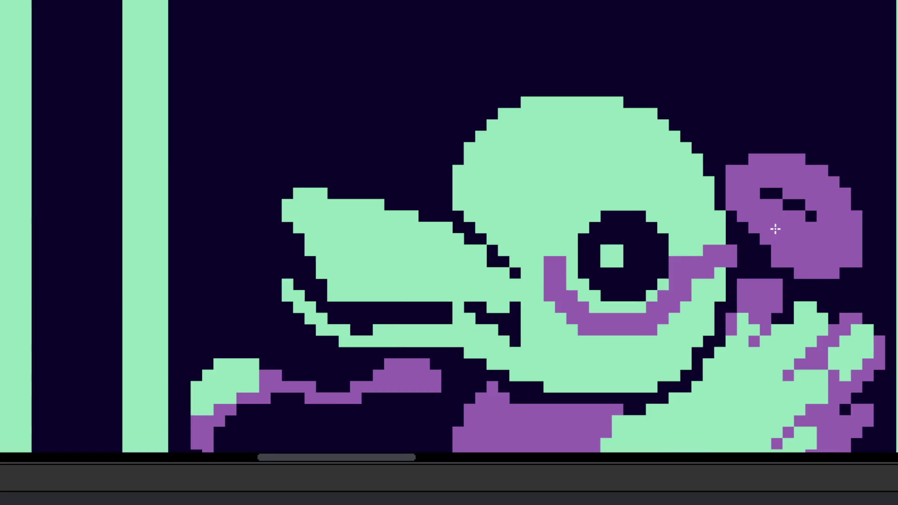
Step: Clear the pixels around the duck's hand to background, undoing darkened and stray strokes
{"action": "scroll", "coordinate": [772, 229], "scroll_direction": "down", "scroll_amount": 3}
{"action": "scroll", "coordinate": [786, 278], "scroll_direction": "up", "scroll_amount": 3}
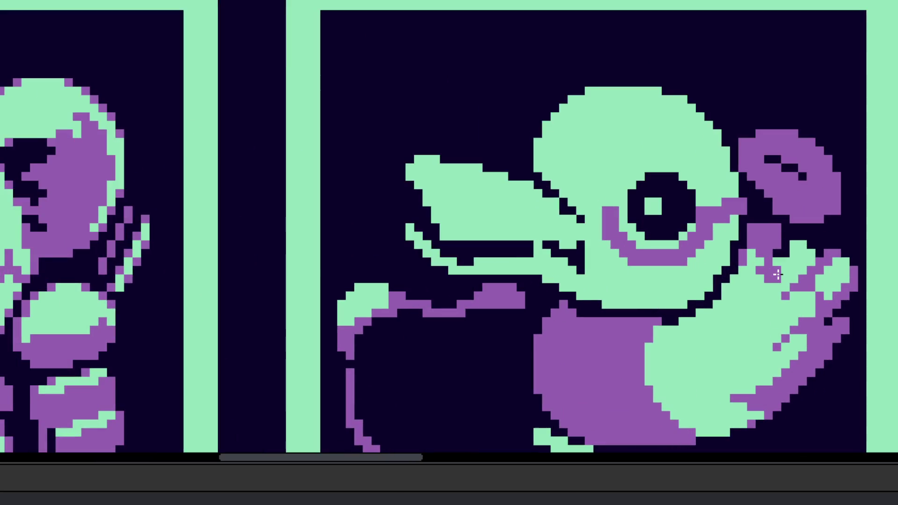
{"action": "scroll", "coordinate": [777, 274], "scroll_direction": "down", "scroll_amount": 3}
{"action": "scroll", "coordinate": [776, 274], "scroll_direction": "up", "scroll_amount": 2}
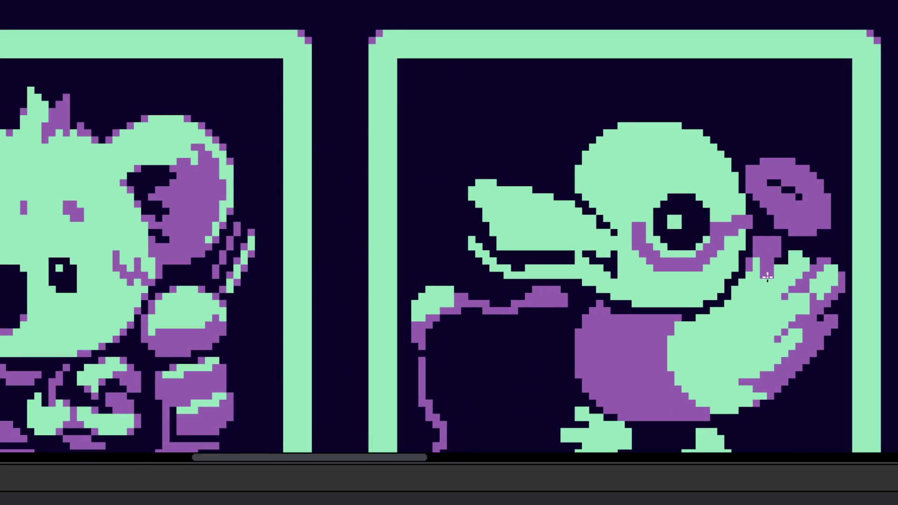
{"action": "scroll", "coordinate": [750, 295], "scroll_direction": "down", "scroll_amount": 2}
{"action": "scroll", "coordinate": [750, 294], "scroll_direction": "down", "scroll_amount": 3}
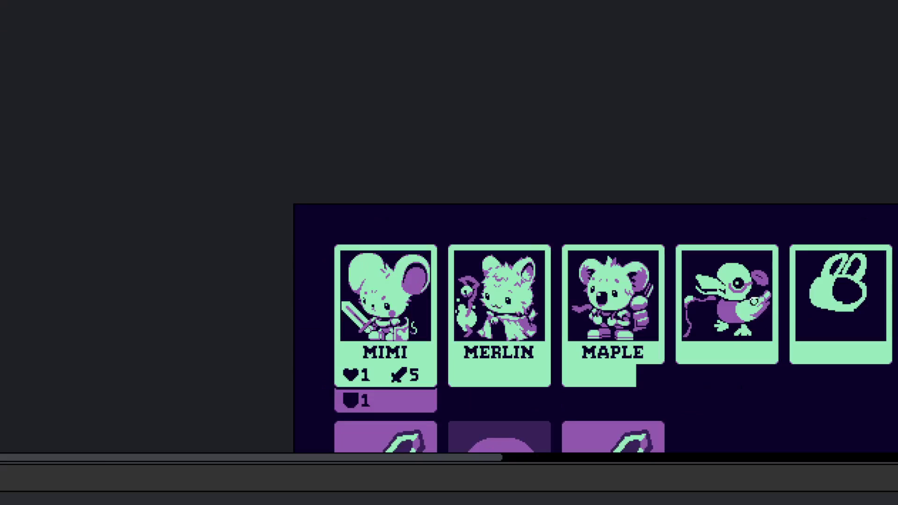
{"action": "scroll", "coordinate": [765, 320], "scroll_direction": "up", "scroll_amount": 5}
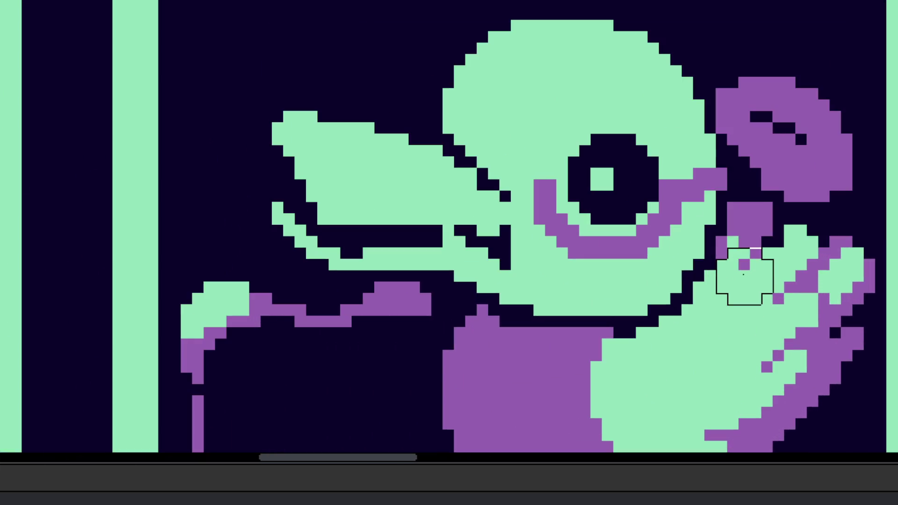
{"action": "key", "text": "ctrl+z"}
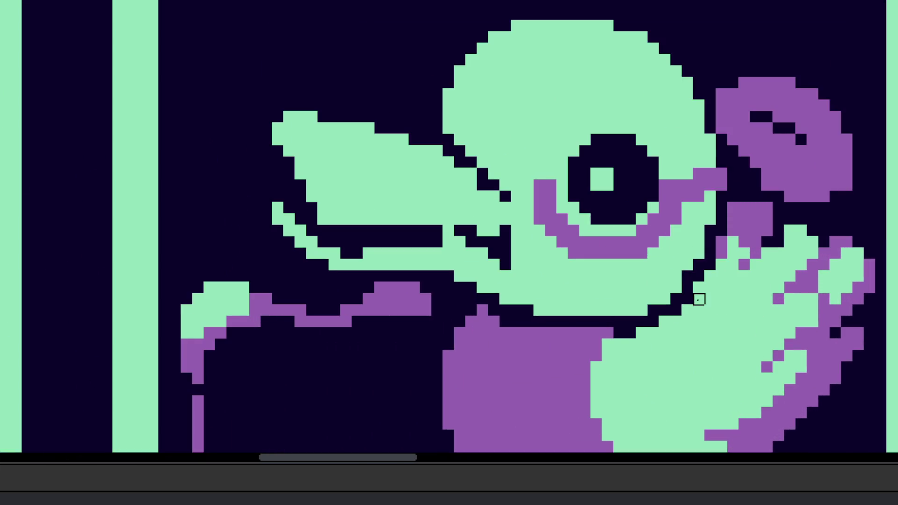
{"action": "mouse_move", "coordinate": [704, 282]}
{"action": "left_mouse_down"}
{"action": "mouse_move", "coordinate": [750, 248]}
{"action": "mouse_move", "coordinate": [715, 256]}
{"action": "mouse_move", "coordinate": [773, 234]}
{"action": "mouse_move", "coordinate": [785, 259]}
{"action": "mouse_move", "coordinate": [726, 293]}
{"action": "mouse_move", "coordinate": [744, 282]}
{"action": "mouse_move", "coordinate": [781, 301]}
{"action": "mouse_move", "coordinate": [754, 290]}
{"action": "mouse_move", "coordinate": [775, 311]}
{"action": "mouse_move", "coordinate": [744, 250]}
{"action": "left_mouse_up"}
{"action": "scroll", "coordinate": [758, 292], "scroll_direction": "down", "scroll_amount": 5}
{"action": "scroll", "coordinate": [766, 281], "scroll_direction": "up", "scroll_amount": 5}
{"action": "key", "text": "ctrl+z"}
Step: Try an antenna and a purple pixel on the duck's head, undoing both
{"action": "scroll", "coordinate": [745, 249], "scroll_direction": "down", "scroll_amount": 5}
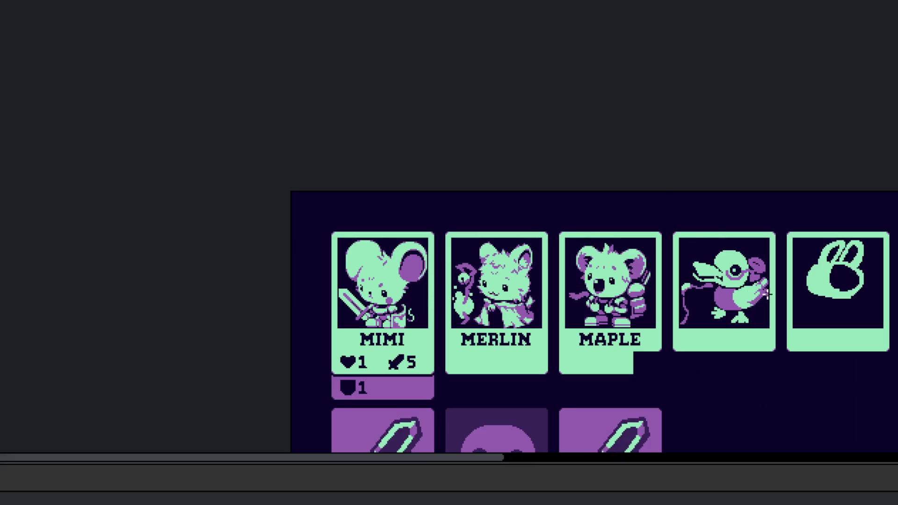
{"action": "scroll", "coordinate": [695, 234], "scroll_direction": "up", "scroll_amount": 5}
{"action": "scroll", "coordinate": [696, 233], "scroll_direction": "up", "scroll_amount": 1}
{"action": "mouse_move", "coordinate": [661, 206]}
{"action": "left_mouse_down"}
{"action": "mouse_move", "coordinate": [673, 234]}
{"action": "mouse_move", "coordinate": [664, 196]}
{"action": "mouse_move", "coordinate": [667, 243]}
{"action": "left_mouse_up"}
{"action": "key", "text": "ctrl+z"}
{"action": "left_click", "coordinate": [664, 243]}
{"action": "key", "text": "ctrl+z"}
Step: Outline the purple hat's side, band and crown over the duck's head
{"action": "left_click", "coordinate": [651, 181]}
{"action": "mouse_move", "coordinate": [669, 190]}
{"action": "left_mouse_down"}
{"action": "mouse_move", "coordinate": [717, 198]}
{"action": "mouse_move", "coordinate": [701, 273]}
{"action": "left_mouse_up"}
{"action": "key", "text": "ctrl+z"}
{"action": "mouse_move", "coordinate": [699, 199]}
{"action": "left_mouse_down"}
{"action": "mouse_move", "coordinate": [692, 262]}
{"action": "mouse_move", "coordinate": [711, 276]}
{"action": "mouse_move", "coordinate": [874, 245]}
{"action": "left_mouse_up"}
{"action": "key", "text": "ctrl+z"}
{"action": "left_click_drag", "start_coordinate": [711, 275], "coordinate": [842, 245]}
{"action": "left_click", "coordinate": [819, 208]}
{"action": "key", "text": "ctrl+z"}
{"action": "mouse_move", "coordinate": [748, 194]}
{"action": "left_mouse_down"}
{"action": "mouse_move", "coordinate": [837, 166]}
{"action": "mouse_move", "coordinate": [839, 206]}
{"action": "left_mouse_up"}
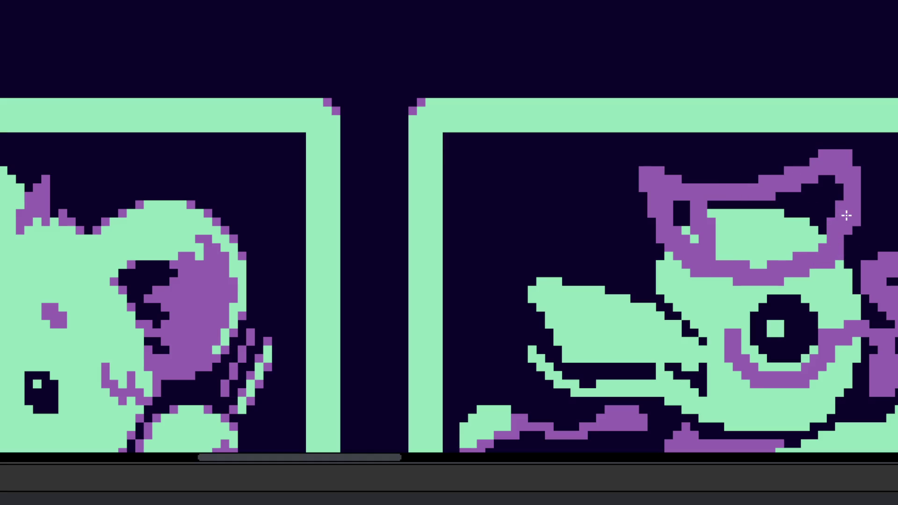
Step: Fill the top of the duck's hat with purple
{"action": "mouse_move", "coordinate": [663, 179]}
{"action": "left_mouse_down"}
{"action": "mouse_move", "coordinate": [733, 181]}
{"action": "mouse_move", "coordinate": [753, 152]}
{"action": "mouse_move", "coordinate": [811, 157]}
{"action": "left_mouse_up"}
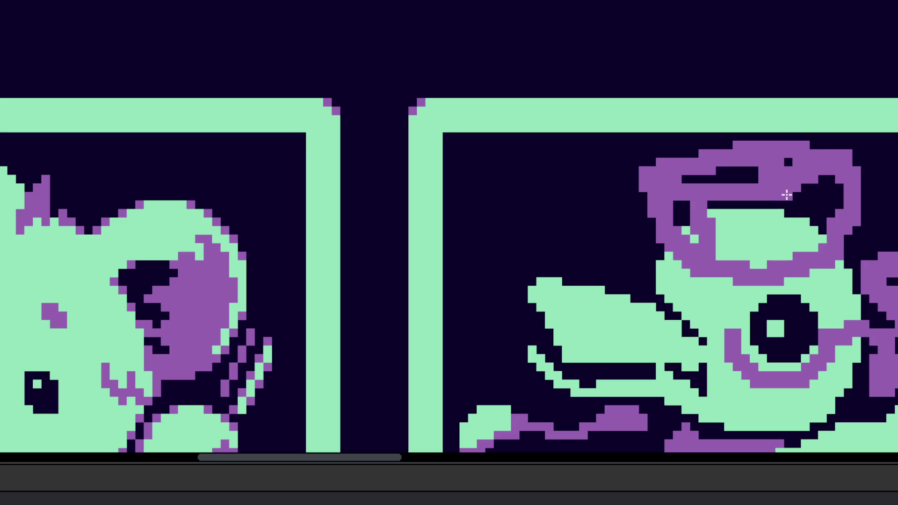
{"action": "scroll", "coordinate": [790, 163], "scroll_direction": "down", "scroll_amount": 3}
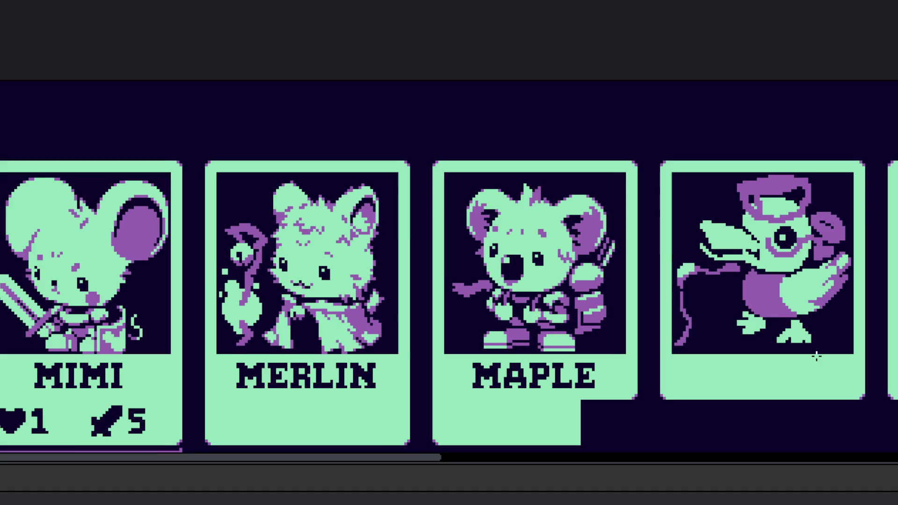
{"action": "scroll", "coordinate": [766, 357], "scroll_direction": "right", "scroll_amount": 2}
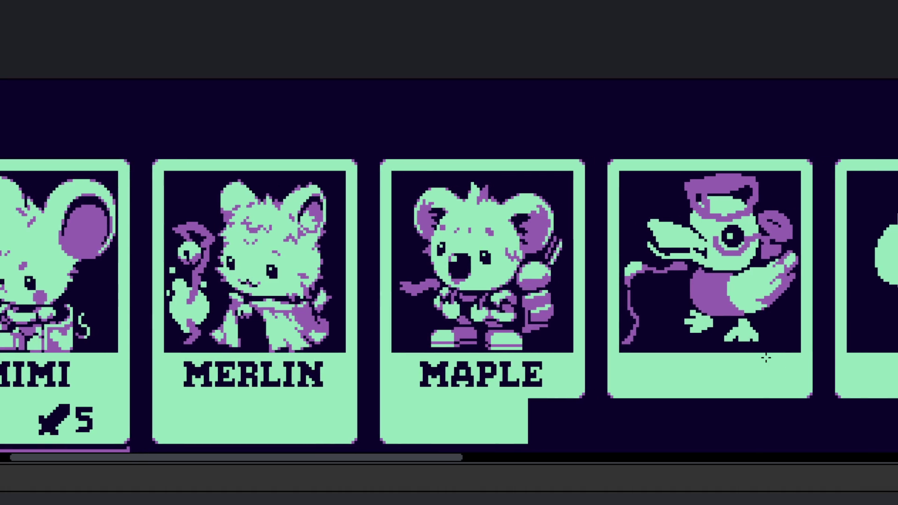
{"action": "scroll", "coordinate": [663, 369], "scroll_direction": "up", "scroll_amount": 4}
Step: Erase the upper cane outline and draw a new vertical purple cane line
{"action": "left_click_drag", "start_coordinate": [585, 256], "coordinate": [415, 149]}
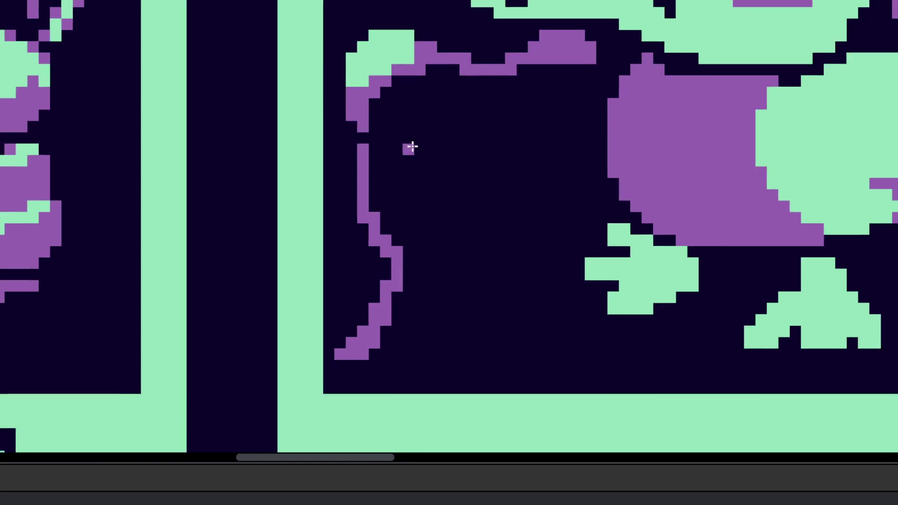
{"action": "scroll", "coordinate": [415, 149], "scroll_direction": "up", "scroll_amount": 2}
{"action": "mouse_move", "coordinate": [359, 131]}
{"action": "left_mouse_down"}
{"action": "mouse_move", "coordinate": [359, 166]}
{"action": "mouse_move", "coordinate": [409, 372]}
{"action": "left_mouse_up"}
{"action": "scroll", "coordinate": [402, 201], "scroll_direction": "down", "scroll_amount": 3}
{"action": "mouse_move", "coordinate": [402, 200]}
{"action": "left_mouse_down"}
{"action": "mouse_move", "coordinate": [336, 295]}
{"action": "mouse_move", "coordinate": [407, 156]}
{"action": "mouse_move", "coordinate": [431, 346]}
{"action": "mouse_move", "coordinate": [431, 449]}
{"action": "left_mouse_up"}
{"action": "scroll", "coordinate": [407, 156], "scroll_direction": "up", "scroll_amount": 3}
{"action": "key", "text": "b"}
{"action": "scroll", "coordinate": [430, 304], "scroll_direction": "down", "scroll_amount": 1}
{"action": "mouse_move", "coordinate": [408, 96]}
{"action": "left_mouse_down"}
{"action": "mouse_move", "coordinate": [409, 130]}
{"action": "mouse_move", "coordinate": [424, 97]}
{"action": "left_mouse_up"}
Step: Paint the purple cane shaft column and a hook at its end
{"action": "left_click_drag", "start_coordinate": [407, 233], "coordinate": [407, 294]}
{"action": "left_click_drag", "start_coordinate": [424, 251], "coordinate": [424, 268]}
{"action": "key", "text": "b"}
{"action": "left_click", "coordinate": [424, 285]}
{"action": "mouse_move", "coordinate": [409, 381]}
{"action": "left_mouse_down"}
{"action": "mouse_move", "coordinate": [387, 409]}
{"action": "mouse_move", "coordinate": [360, 419]}
{"action": "mouse_move", "coordinate": [424, 404]}
{"action": "left_mouse_up"}
{"action": "key", "text": "e"}
{"action": "scroll", "coordinate": [474, 334], "scroll_direction": "down", "scroll_amount": 5}
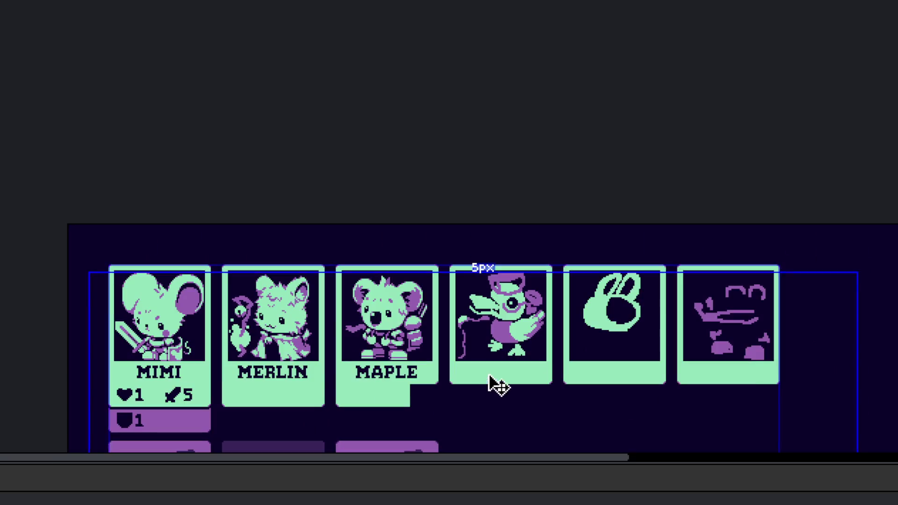
{"action": "scroll", "coordinate": [498, 386], "scroll_direction": "up", "scroll_amount": 4}
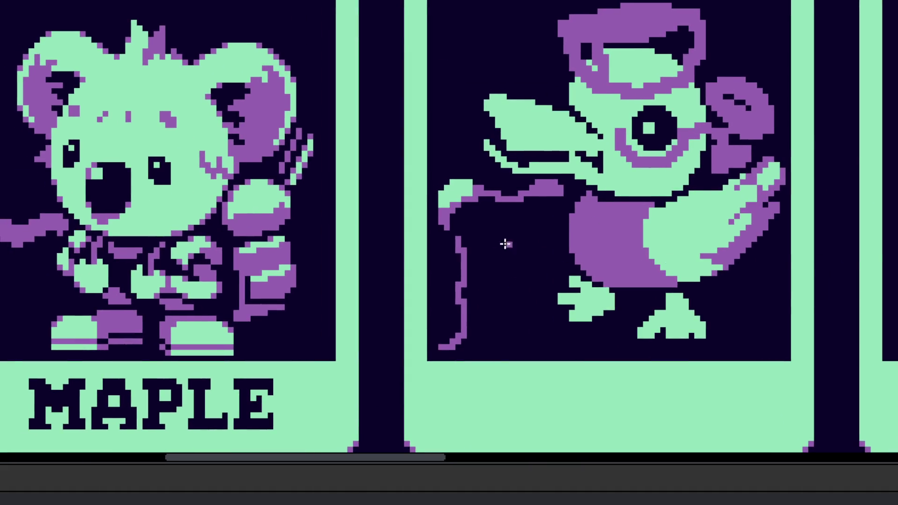
Step: Paint a purple patch beside the cane top and add green highlight cells picked from the artwork
{"action": "scroll", "coordinate": [403, 222], "scroll_direction": "up", "scroll_amount": 3}
{"action": "left_click", "coordinate": [458, 252]}
{"action": "mouse_move", "coordinate": [477, 280]}
{"action": "left_mouse_down"}
{"action": "mouse_move", "coordinate": [487, 261]}
{"action": "mouse_move", "coordinate": [493, 278]}
{"action": "mouse_move", "coordinate": [484, 298]}
{"action": "left_mouse_up"}
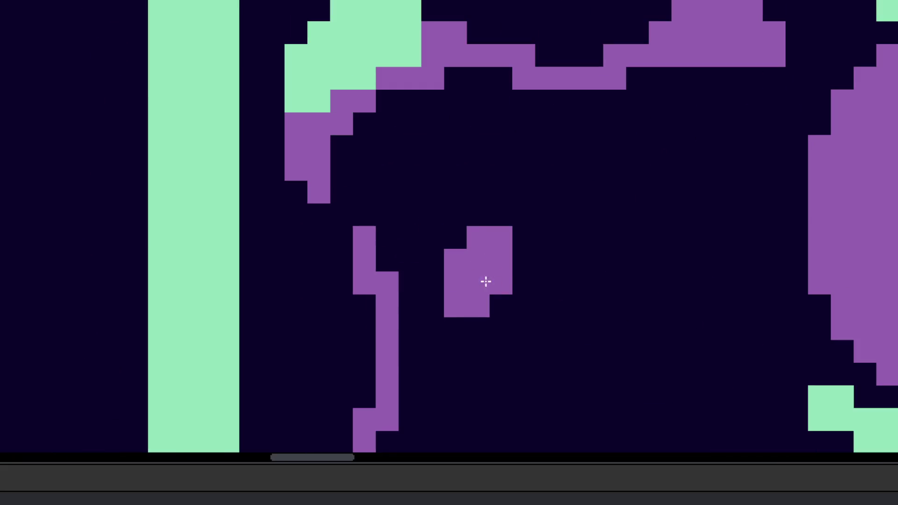
{"action": "left_click", "coordinate": [384, 46], "text": "alt"}
{"action": "left_click", "coordinate": [460, 233]}
{"action": "left_click", "coordinate": [433, 282]}
{"action": "mouse_move", "coordinate": [472, 204]}
{"action": "left_mouse_down"}
{"action": "mouse_move", "coordinate": [459, 166]}
{"action": "mouse_move", "coordinate": [477, 148]}
{"action": "left_mouse_up"}
Step: Fill more purple cells on the charm and hollow its centre into a ring
{"action": "left_click", "coordinate": [477, 237], "text": "alt"}
{"action": "left_click", "coordinate": [479, 218]}
{"action": "left_click", "coordinate": [433, 260]}
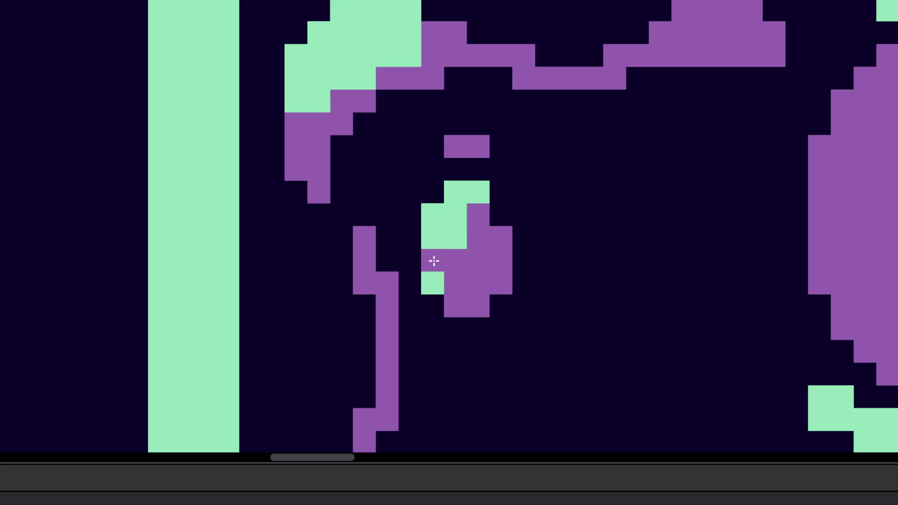
{"action": "left_click", "coordinate": [501, 214]}
{"action": "left_click", "coordinate": [433, 283]}
{"action": "key", "text": "ctrl+z"}
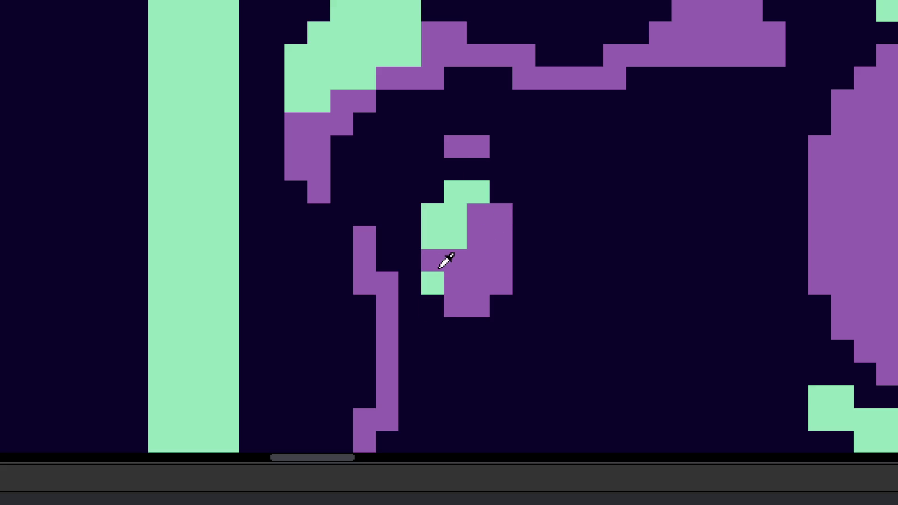
{"action": "mouse_move", "coordinate": [516, 279]}
{"action": "left_mouse_down"}
{"action": "mouse_move", "coordinate": [457, 270]}
{"action": "mouse_move", "coordinate": [473, 237]}
{"action": "mouse_move", "coordinate": [490, 289]}
{"action": "left_mouse_up"}
Step: Touch up the ring with purple cells at its bottom-left, side and upper corners
{"action": "scroll", "coordinate": [503, 275], "scroll_direction": "down", "scroll_amount": 5}
{"action": "scroll", "coordinate": [534, 299], "scroll_direction": "up", "scroll_amount": 5}
{"action": "left_click", "coordinate": [535, 293]}
{"action": "scroll", "coordinate": [533, 277], "scroll_direction": "down", "scroll_amount": 3}
{"action": "scroll", "coordinate": [533, 277], "scroll_direction": "down", "scroll_amount": 4}
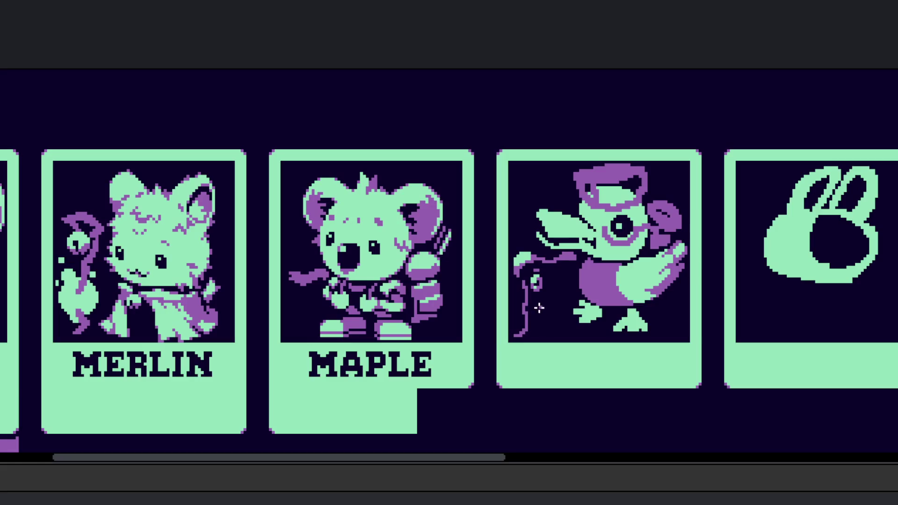
{"action": "scroll", "coordinate": [534, 232], "scroll_direction": "up", "scroll_amount": 5}
{"action": "left_click", "coordinate": [534, 232]}
{"action": "scroll", "coordinate": [534, 232], "scroll_direction": "up", "scroll_amount": 1}
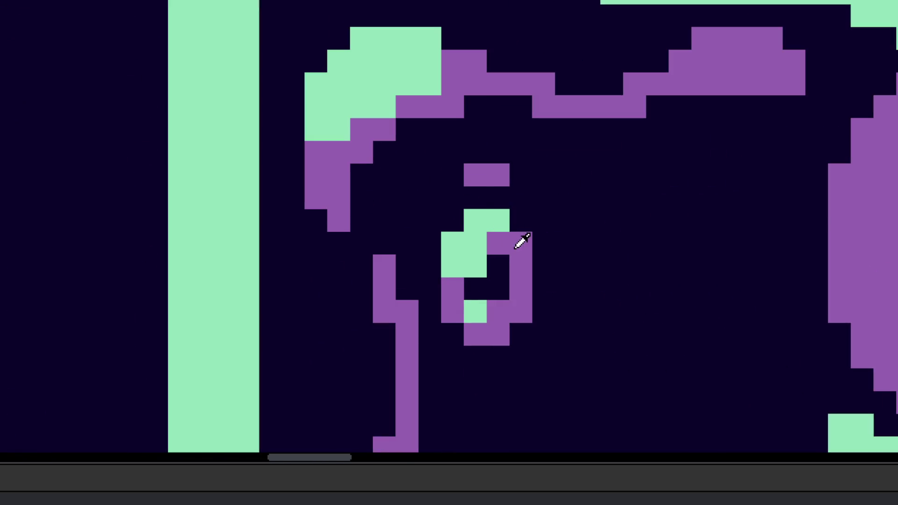
{"action": "left_click", "coordinate": [455, 196]}
{"action": "left_click", "coordinate": [512, 200]}
Step: Add purple cells on both sides of the ring and a purple row extending right
{"action": "scroll", "coordinate": [513, 200], "scroll_direction": "down", "scroll_amount": 5}
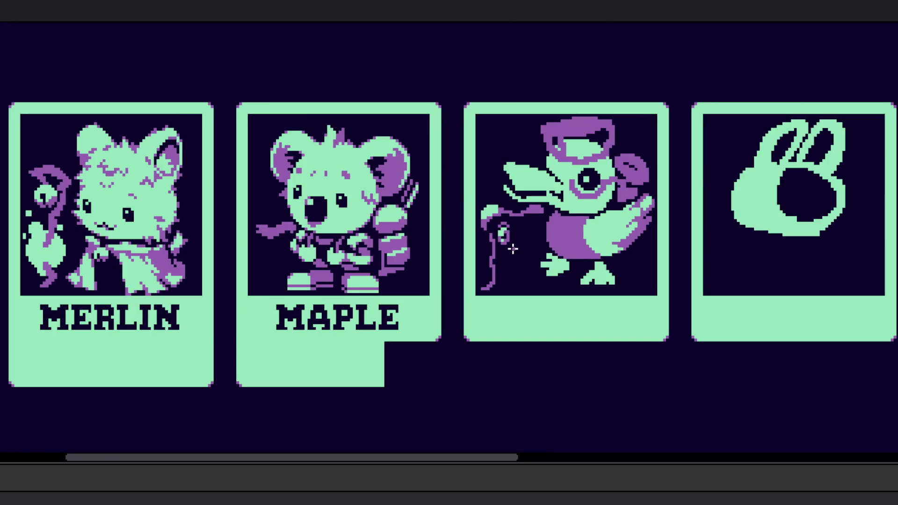
{"action": "scroll", "coordinate": [514, 237], "scroll_direction": "up", "scroll_amount": 6}
{"action": "left_click", "coordinate": [437, 221]}
{"action": "left_click", "coordinate": [427, 225]}
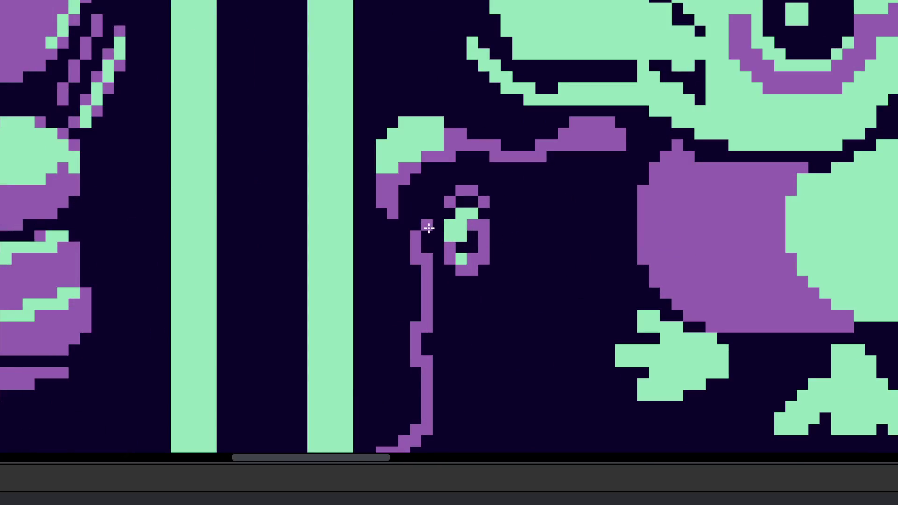
{"action": "left_click", "coordinate": [504, 212]}
{"action": "mouse_move", "coordinate": [515, 216]}
{"action": "left_mouse_down"}
{"action": "mouse_move", "coordinate": [551, 201]}
{"action": "mouse_move", "coordinate": [587, 203]}
{"action": "mouse_move", "coordinate": [534, 202]}
{"action": "mouse_move", "coordinate": [611, 191]}
{"action": "left_mouse_up"}
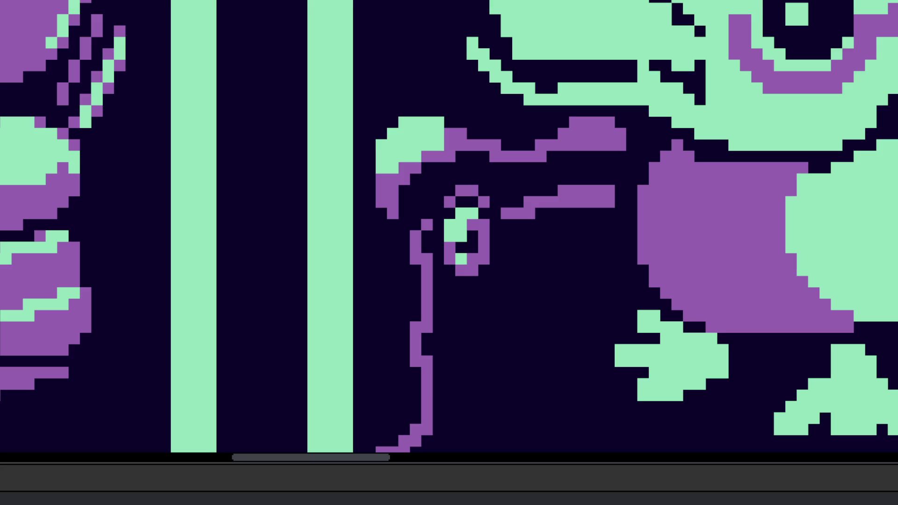
Step: Erase the purple arm line and a stray pixel inside the ring
{"action": "mouse_move", "coordinate": [562, 248]}
{"action": "left_mouse_down"}
{"action": "mouse_move", "coordinate": [537, 310]}
{"action": "mouse_move", "coordinate": [523, 280]}
{"action": "left_mouse_up"}
{"action": "scroll", "coordinate": [522, 279], "scroll_direction": "up", "scroll_amount": 2}
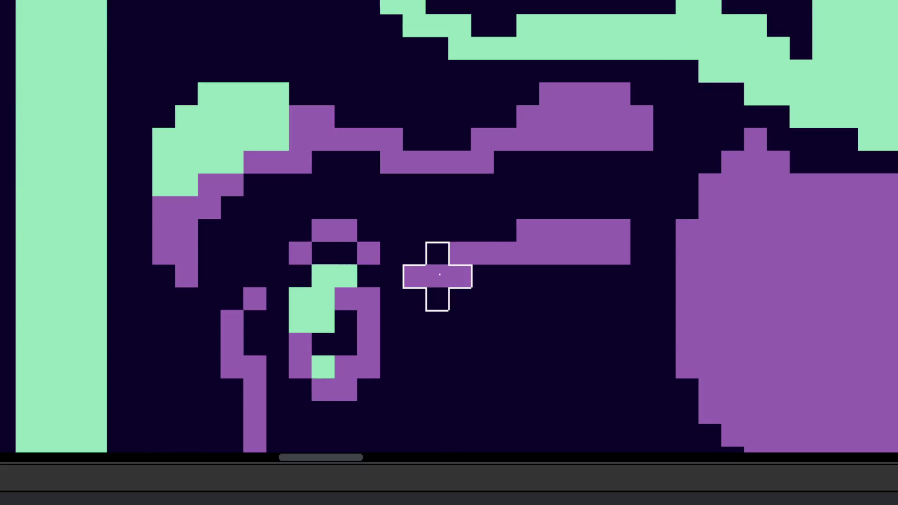
{"action": "left_click_drag", "start_coordinate": [437, 275], "coordinate": [595, 253]}
{"action": "scroll", "coordinate": [491, 275], "scroll_direction": "down", "scroll_amount": 2}
{"action": "left_click", "coordinate": [369, 282]}
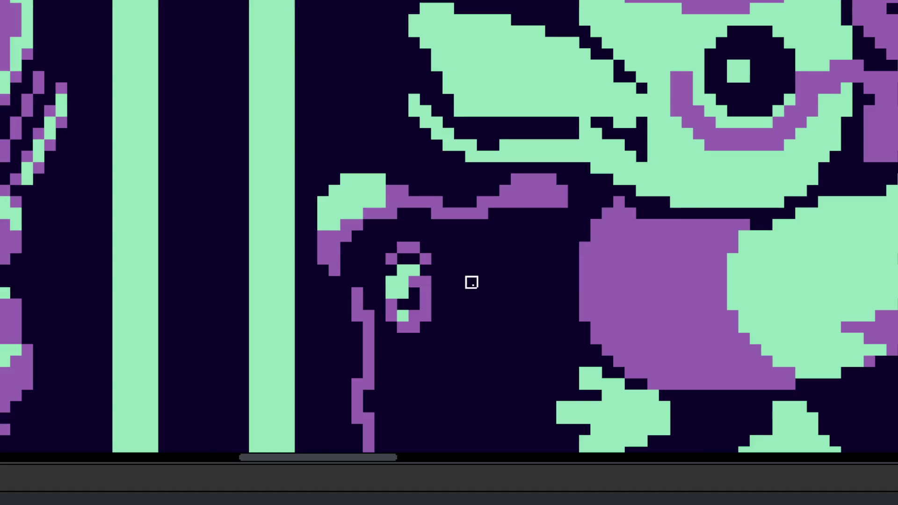
{"action": "scroll", "coordinate": [472, 283], "scroll_direction": "up", "scroll_amount": 1}
Step: Build a raised purple T-shaped charm right of the ring and extend its bottom pixels
{"action": "left_click", "coordinate": [445, 233]}
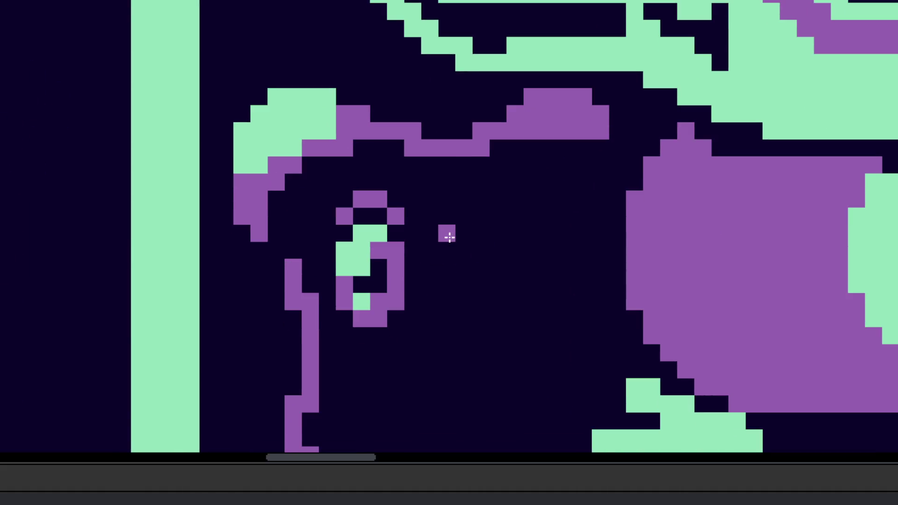
{"action": "left_click", "coordinate": [504, 214], "text": "shift"}
{"action": "left_click_drag", "start_coordinate": [505, 213], "coordinate": [477, 209]}
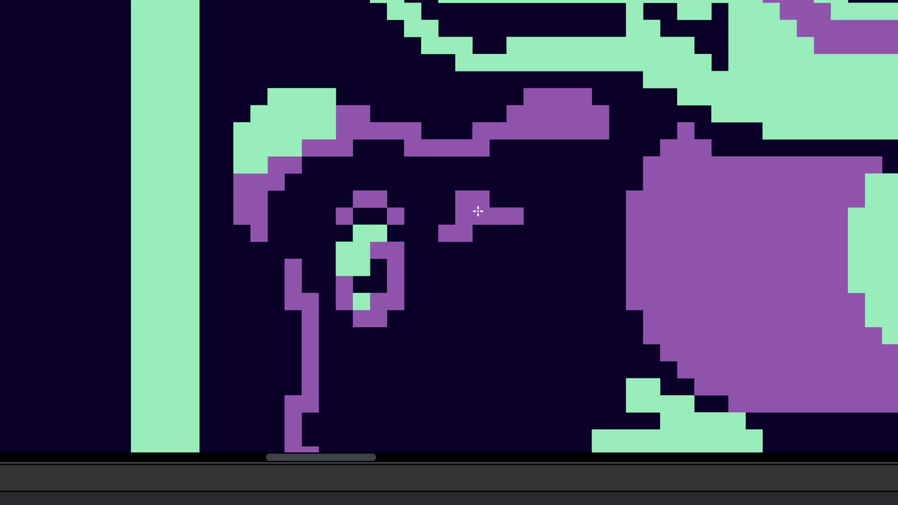
{"action": "left_click", "coordinate": [446, 182]}
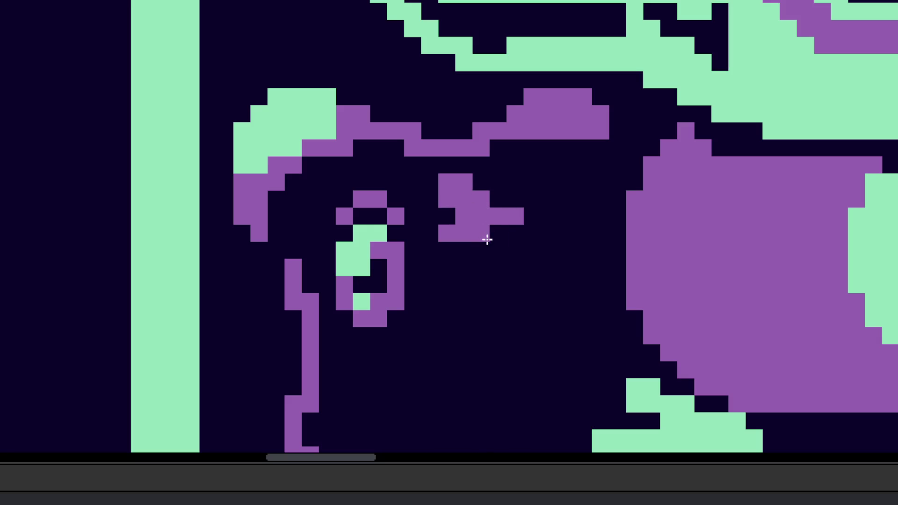
{"action": "key", "text": "e"}
{"action": "mouse_move", "coordinate": [447, 187]}
{"action": "left_mouse_down"}
{"action": "mouse_move", "coordinate": [447, 217]}
{"action": "mouse_move", "coordinate": [465, 215]}
{"action": "mouse_move", "coordinate": [491, 241]}
{"action": "mouse_move", "coordinate": [499, 314]}
{"action": "mouse_move", "coordinate": [508, 307]}
{"action": "left_mouse_up"}
{"action": "key", "text": "b"}
{"action": "key", "text": "x"}
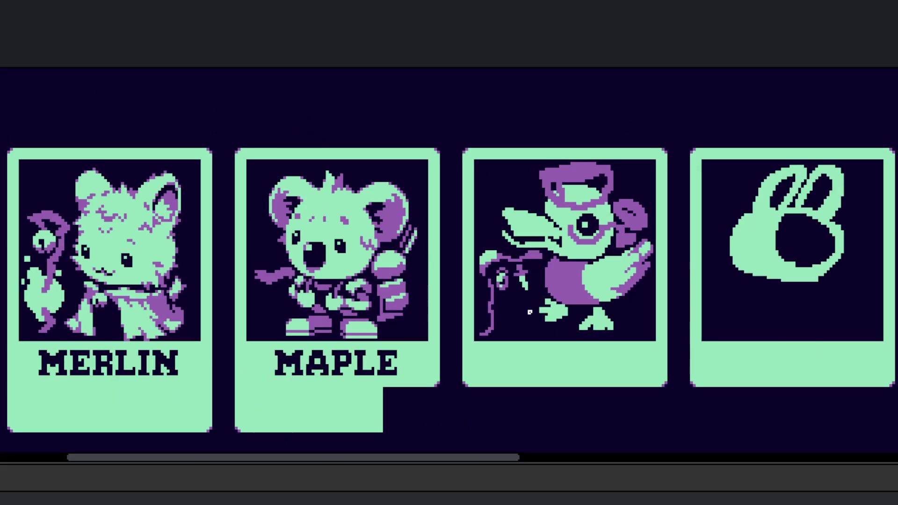
Step: Shift the charm one pixel left and paint a green block beneath the charms
{"action": "scroll", "coordinate": [538, 294], "scroll_direction": "up", "scroll_amount": 5}
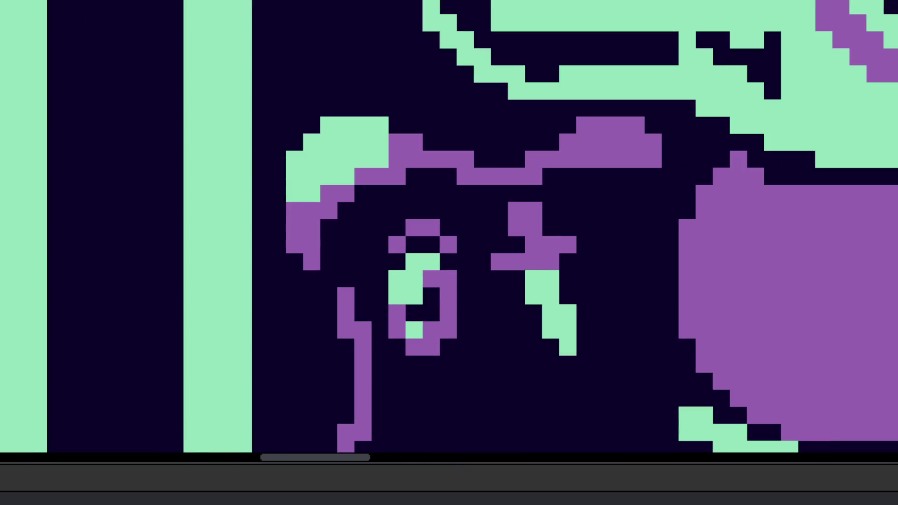
{"action": "mouse_move", "coordinate": [525, 215]}
{"action": "left_mouse_down"}
{"action": "mouse_move", "coordinate": [509, 323]}
{"action": "mouse_move", "coordinate": [596, 201]}
{"action": "left_mouse_up"}
{"action": "key", "text": "Left"}
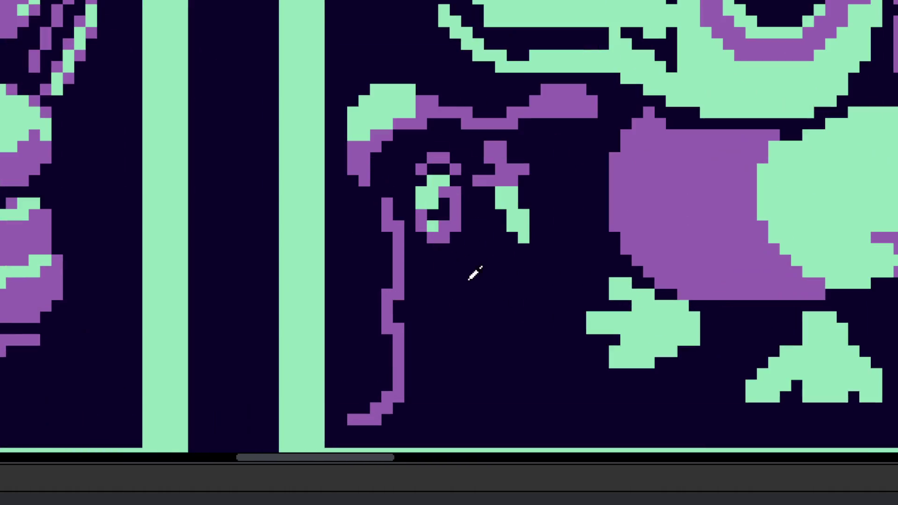
{"action": "left_click", "coordinate": [432, 295]}
{"action": "scroll", "coordinate": [432, 295], "scroll_direction": "up", "scroll_amount": 3}
{"action": "key", "text": "Down"}
{"action": "left_click_drag", "start_coordinate": [444, 303], "coordinate": [461, 277]}
Step: Outline the green block in purple, forming a loop below the charms
{"action": "left_click", "coordinate": [447, 187], "text": "alt"}
{"action": "mouse_move", "coordinate": [431, 329]}
{"action": "left_mouse_down"}
{"action": "mouse_move", "coordinate": [467, 315]}
{"action": "mouse_move", "coordinate": [484, 283]}
{"action": "mouse_move", "coordinate": [495, 292]}
{"action": "mouse_move", "coordinate": [485, 317]}
{"action": "left_mouse_up"}
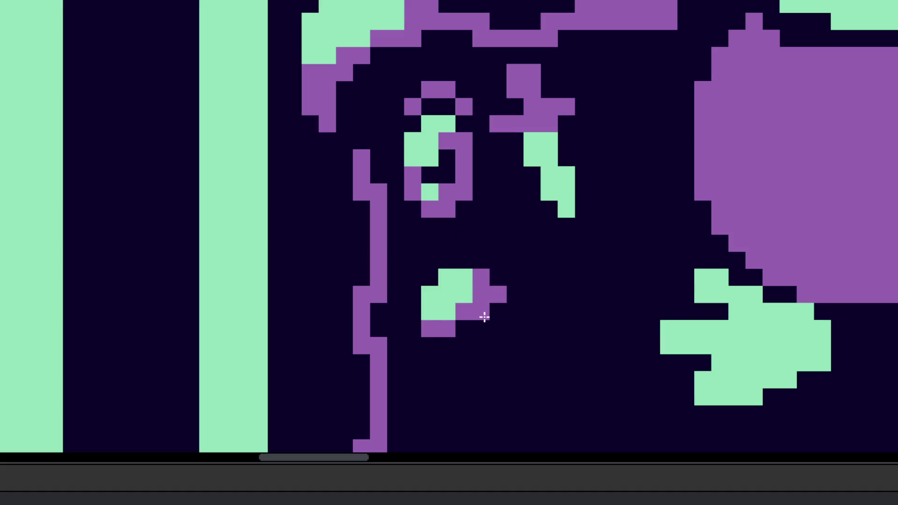
{"action": "mouse_move", "coordinate": [463, 364]}
{"action": "left_mouse_down"}
{"action": "mouse_move", "coordinate": [481, 358]}
{"action": "mouse_move", "coordinate": [497, 331]}
{"action": "left_mouse_up"}
{"action": "left_click", "coordinate": [447, 362]}
{"action": "scroll", "coordinate": [444, 351], "scroll_direction": "down", "scroll_amount": 3}
{"action": "scroll", "coordinate": [449, 369], "scroll_direction": "up", "scroll_amount": 3}
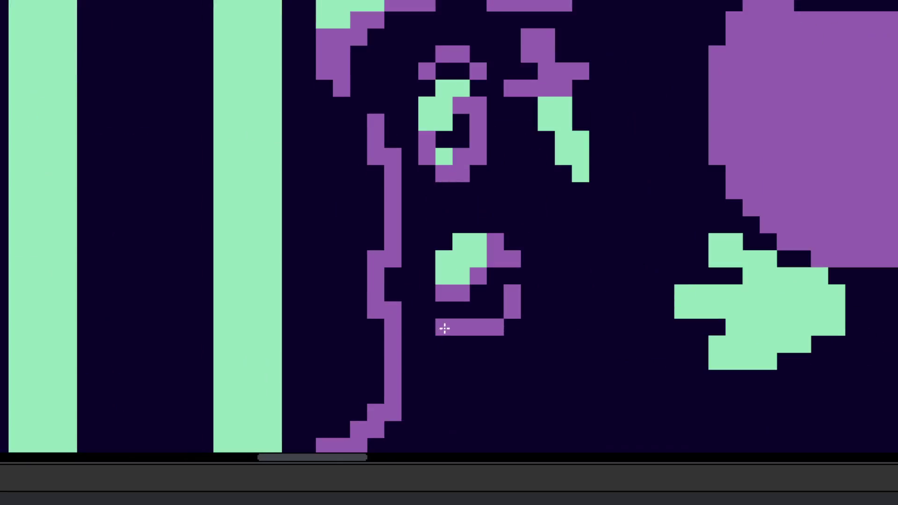
{"action": "left_click", "coordinate": [443, 311]}
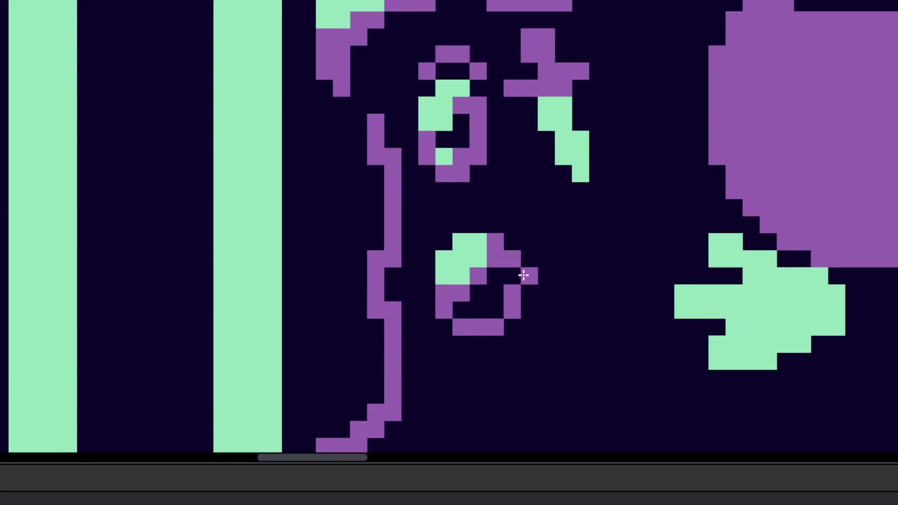
{"action": "scroll", "coordinate": [473, 295], "scroll_direction": "down", "scroll_amount": 3}
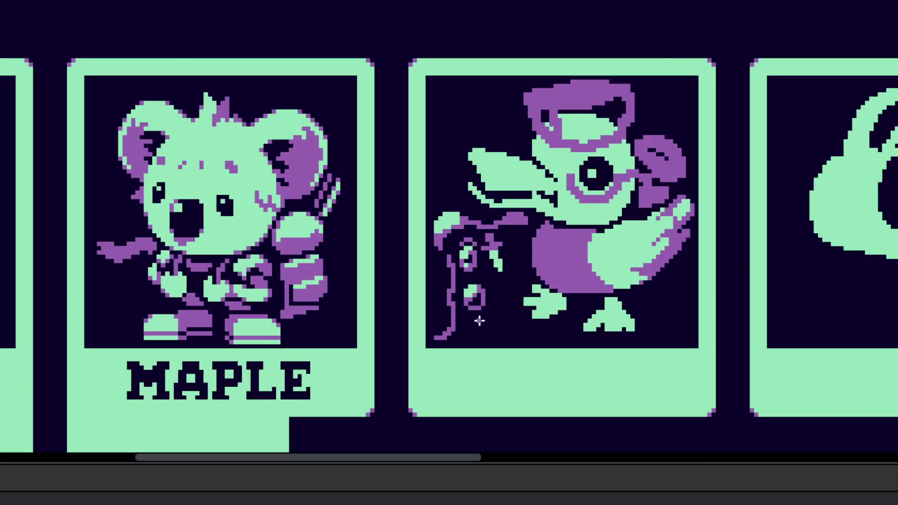
{"action": "scroll", "coordinate": [474, 304], "scroll_direction": "up", "scroll_amount": 3}
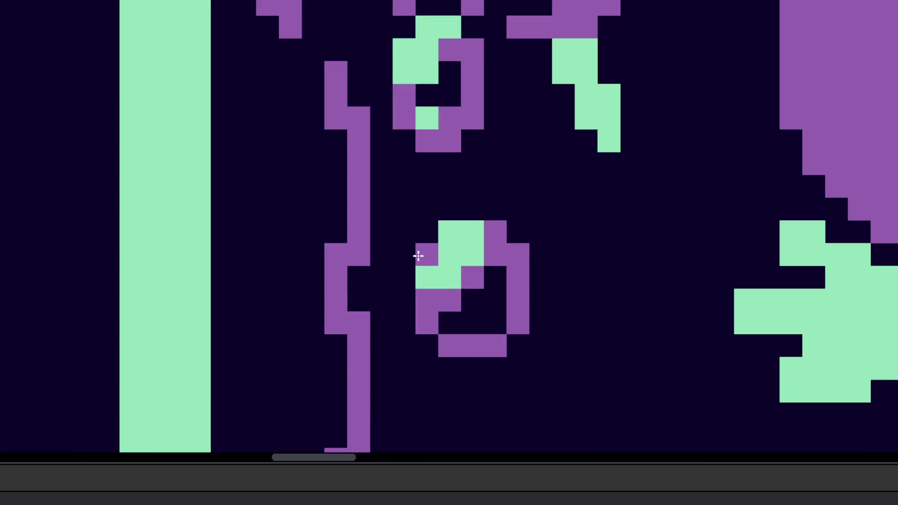
Step: Repaint the loop's top cells purple and fill the hole inside it
{"action": "left_click", "coordinate": [449, 232]}
{"action": "scroll", "coordinate": [450, 232], "scroll_direction": "down", "scroll_amount": 3}
{"action": "scroll", "coordinate": [467, 281], "scroll_direction": "up", "scroll_amount": 3}
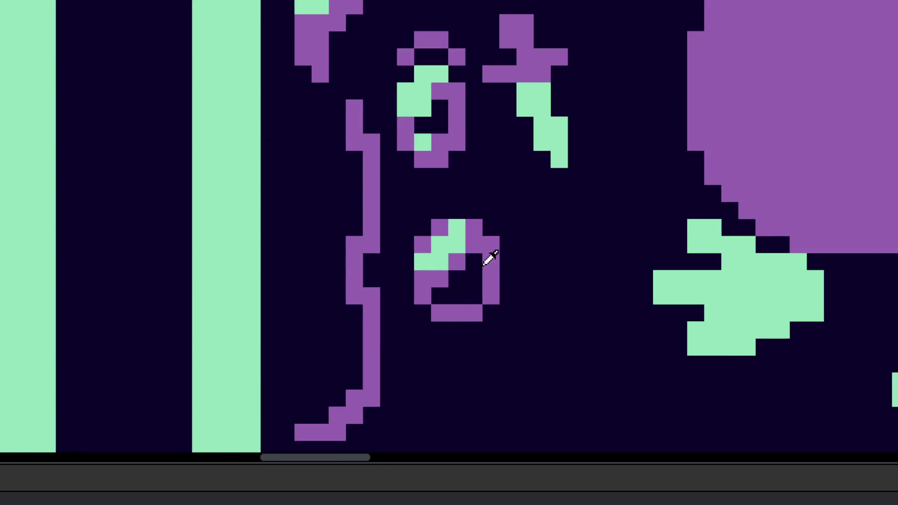
{"action": "scroll", "coordinate": [484, 262], "scroll_direction": "up", "scroll_amount": 3}
{"action": "left_click", "coordinate": [469, 254]}
{"action": "left_click", "coordinate": [536, 257]}
{"action": "left_click", "coordinate": [427, 209]}
{"action": "key", "text": "ctrl+z"}
{"action": "right_click", "coordinate": [364, 182]}
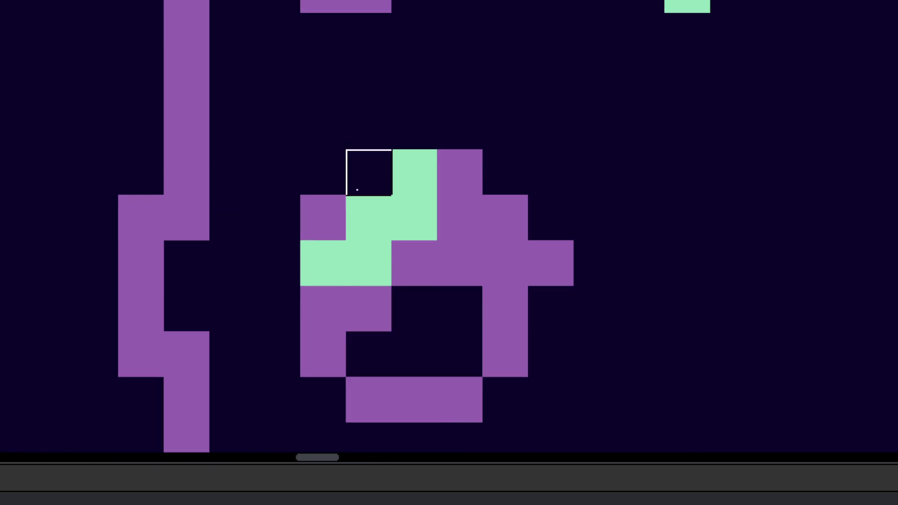
{"action": "key", "text": "ctrl+z"}
{"action": "left_click", "coordinate": [427, 353]}
{"action": "left_click", "coordinate": [401, 314]}
{"action": "left_click", "coordinate": [369, 346]}
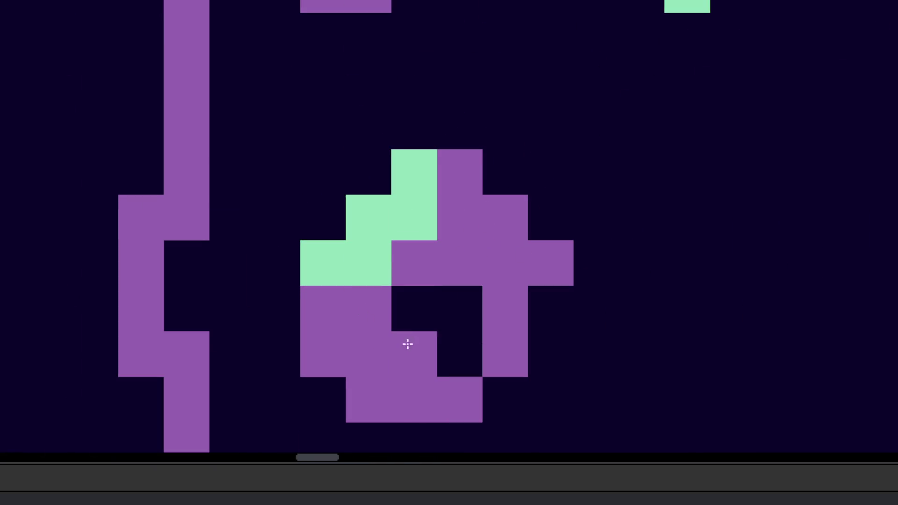
Step: Erase stray purple cells around the charm and repaint the lower-right cells purple
{"action": "right_click", "coordinate": [331, 335]}
{"action": "right_click", "coordinate": [368, 398]}
{"action": "right_click", "coordinate": [516, 302]}
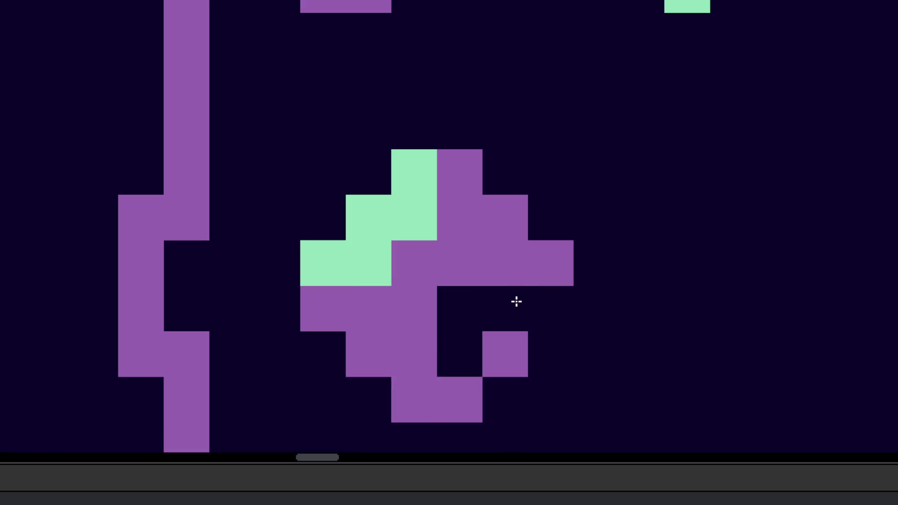
{"action": "right_click", "coordinate": [489, 352]}
{"action": "left_click", "coordinate": [510, 344]}
{"action": "left_click", "coordinate": [533, 322]}
{"action": "scroll", "coordinate": [486, 331], "scroll_direction": "down", "scroll_amount": 5}
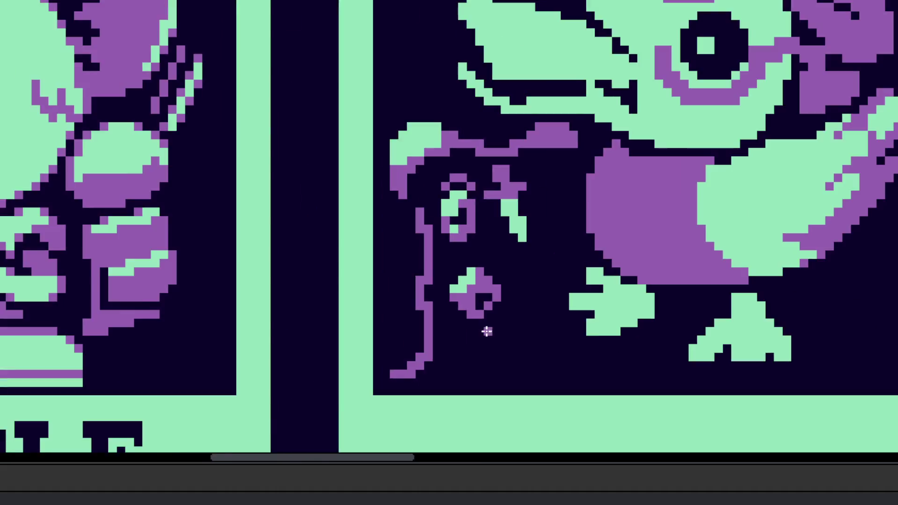
{"action": "scroll", "coordinate": [487, 331], "scroll_direction": "down", "scroll_amount": 3}
{"action": "scroll", "coordinate": [461, 251], "scroll_direction": "up", "scroll_amount": 10}
Step: Turn one diamond cell green and erase the diamond's three lower-right purple cells
{"action": "left_click", "coordinate": [378, 185]}
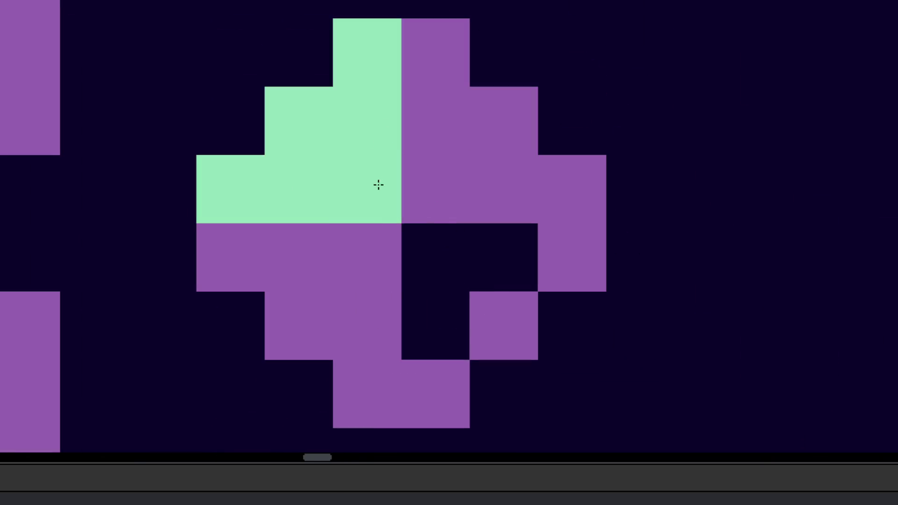
{"action": "scroll", "coordinate": [378, 184], "scroll_direction": "down", "scroll_amount": 5}
{"action": "scroll", "coordinate": [386, 299], "scroll_direction": "up", "scroll_amount": 6}
{"action": "right_click", "coordinate": [388, 265]}
{"action": "right_click", "coordinate": [415, 228]}
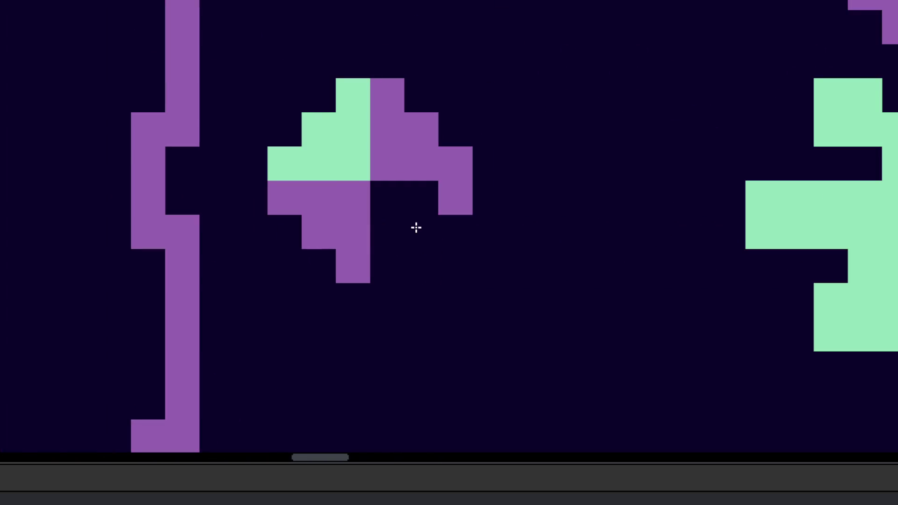
{"action": "right_click", "coordinate": [451, 201]}
{"action": "scroll", "coordinate": [377, 286], "scroll_direction": "down", "scroll_amount": 5}
{"action": "scroll", "coordinate": [392, 300], "scroll_direction": "up", "scroll_amount": 3}
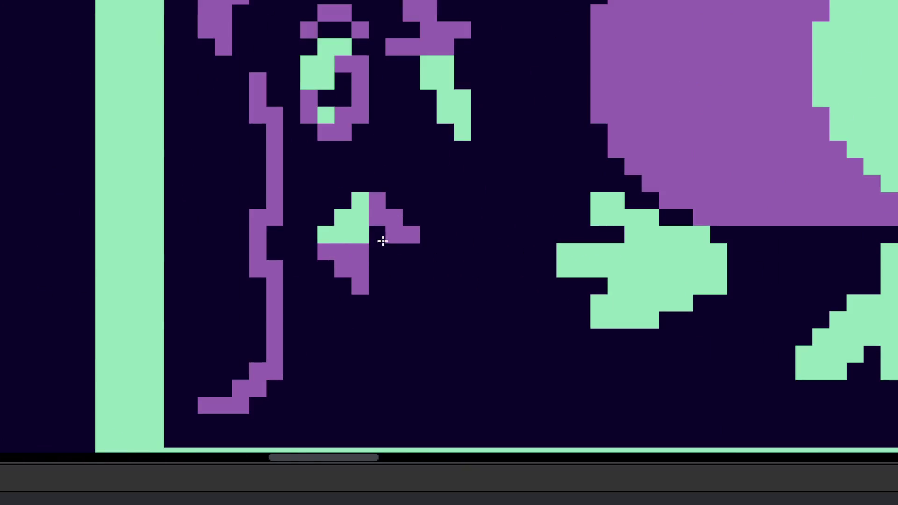
{"action": "scroll", "coordinate": [384, 246], "scroll_direction": "down", "scroll_amount": 5}
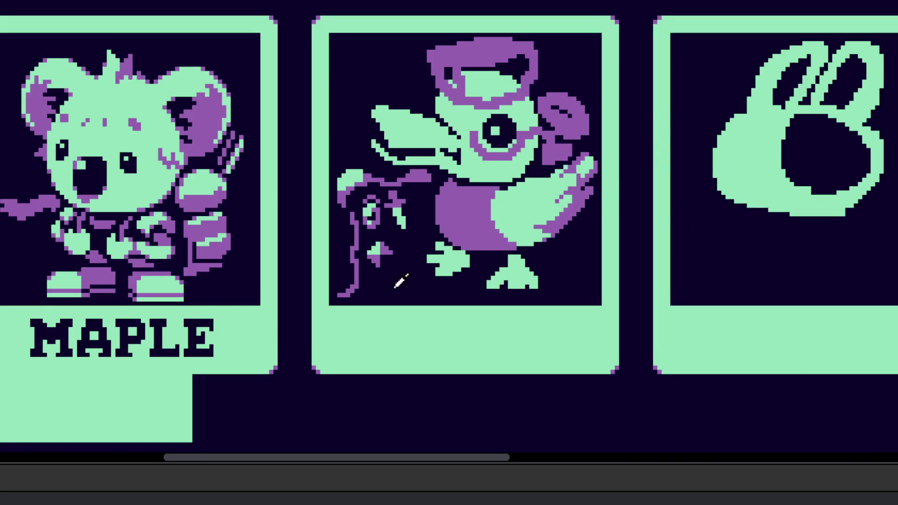
Step: Copy the block of cards at the row's end and drop it further right as two new frames
{"action": "scroll", "coordinate": [401, 280], "scroll_direction": "down", "scroll_amount": 2}
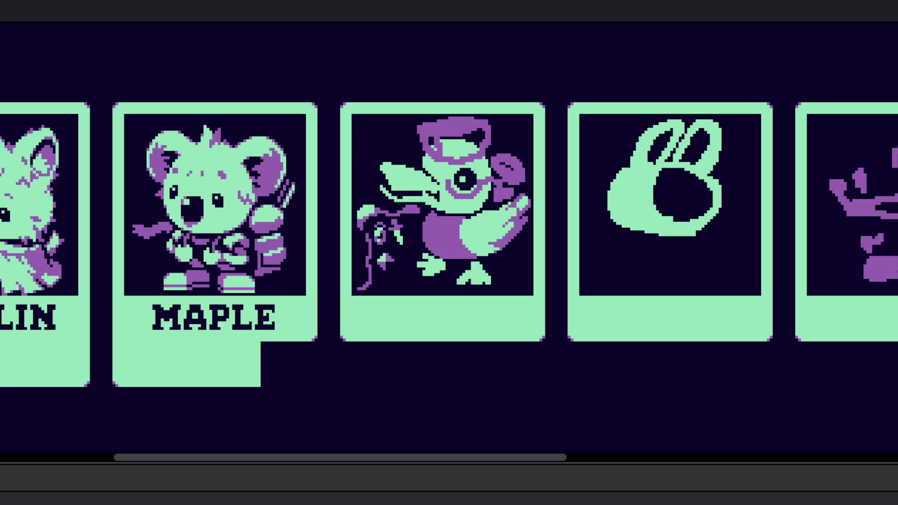
{"action": "scroll", "coordinate": [295, 222], "scroll_direction": "right", "scroll_amount": 5}
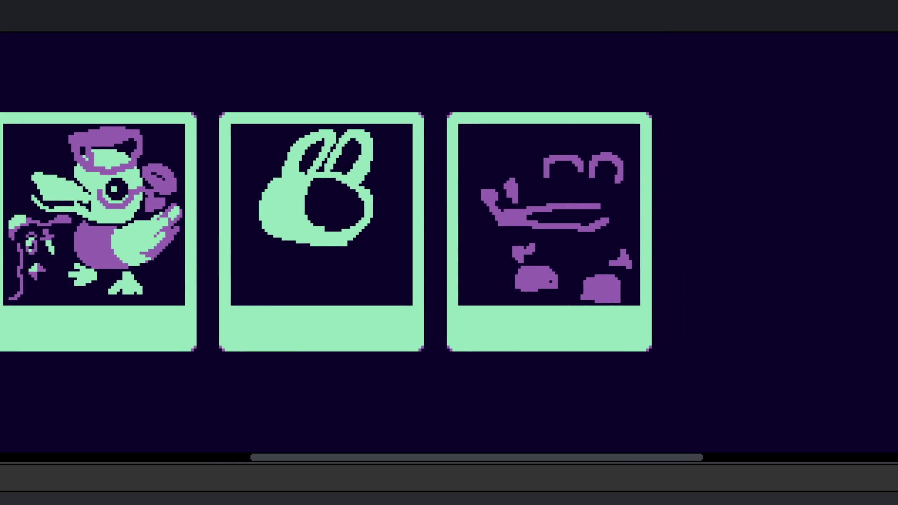
{"action": "scroll", "coordinate": [381, 321], "scroll_direction": "left", "scroll_amount": 2}
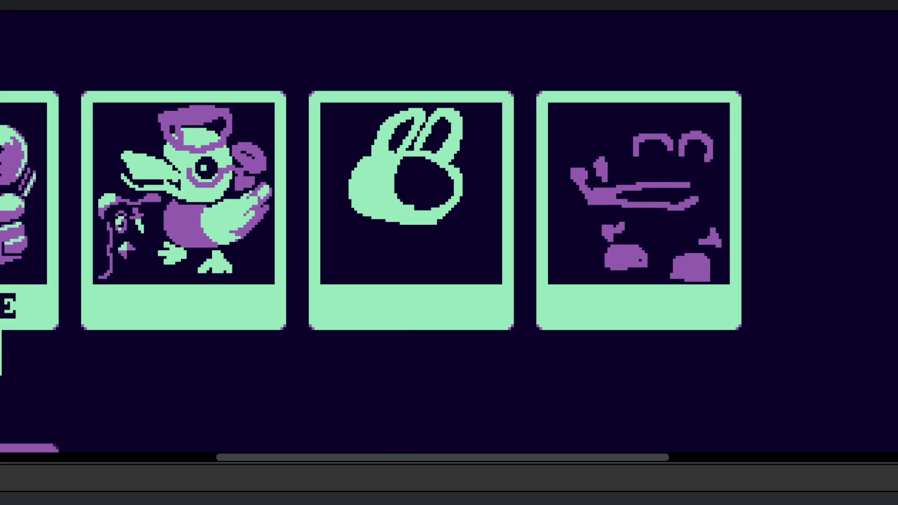
{"action": "mouse_move", "coordinate": [517, 84]}
{"action": "left_mouse_down"}
{"action": "mouse_move", "coordinate": [339, 323]}
{"action": "mouse_move", "coordinate": [275, 374]}
{"action": "left_mouse_up"}
{"action": "mouse_move", "coordinate": [48, 56]}
{"action": "left_mouse_down"}
{"action": "mouse_move", "coordinate": [90, 100]}
{"action": "mouse_move", "coordinate": [701, 366]}
{"action": "mouse_move", "coordinate": [776, 375]}
{"action": "left_mouse_up"}
{"action": "scroll", "coordinate": [724, 351], "scroll_direction": "down", "scroll_amount": 2}
{"action": "mouse_move", "coordinate": [111, 281]}
{"action": "left_mouse_down"}
{"action": "mouse_move", "coordinate": [194, 274]}
{"action": "mouse_move", "coordinate": [417, 300]}
{"action": "mouse_move", "coordinate": [351, 310]}
{"action": "mouse_move", "coordinate": [421, 314]}
{"action": "left_mouse_up"}
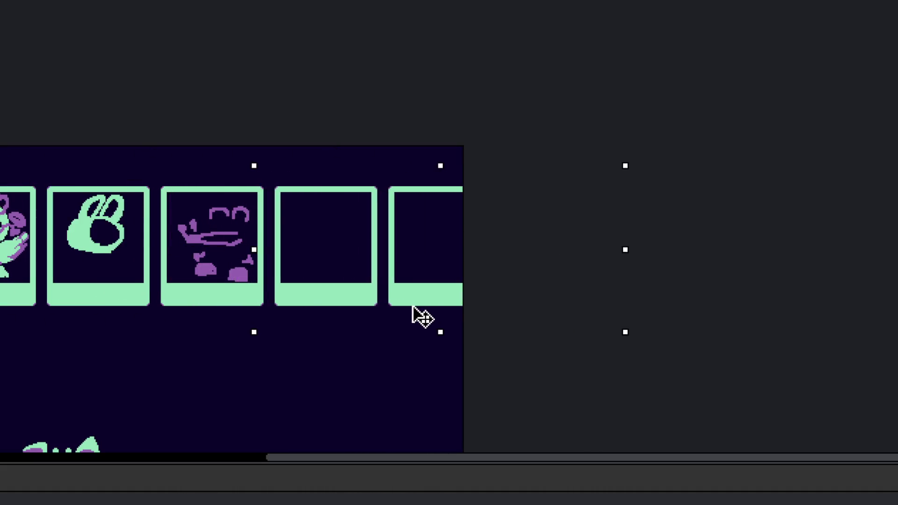
{"action": "scroll", "coordinate": [311, 274], "scroll_direction": "up", "scroll_amount": 4}
{"action": "scroll", "coordinate": [309, 218], "scroll_direction": "down", "scroll_amount": 2}
{"action": "left_click", "coordinate": [273, 340]}
{"action": "scroll", "coordinate": [22, 279], "scroll_direction": "down", "scroll_amount": 2}
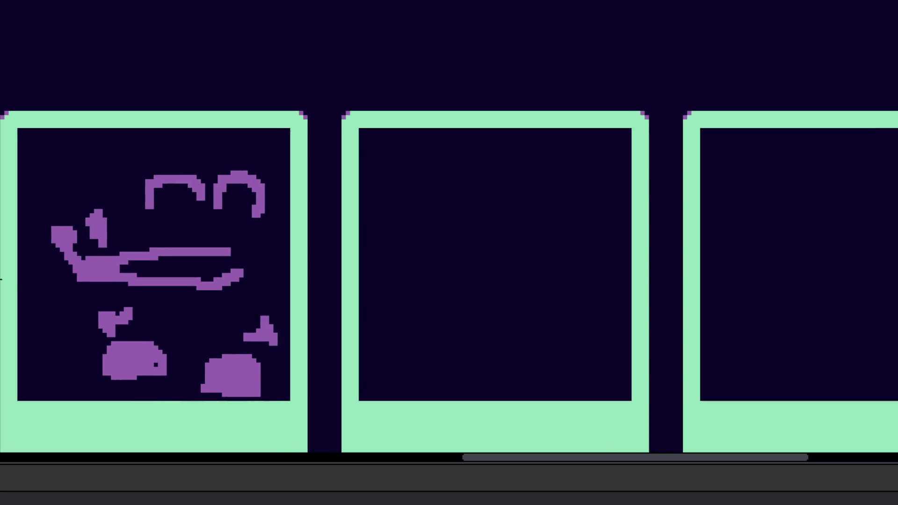
Step: Undo the stray bump under the green blob and paint a foot at its lower right
{"action": "scroll", "coordinate": [605, 208], "scroll_direction": "up", "scroll_amount": 2}
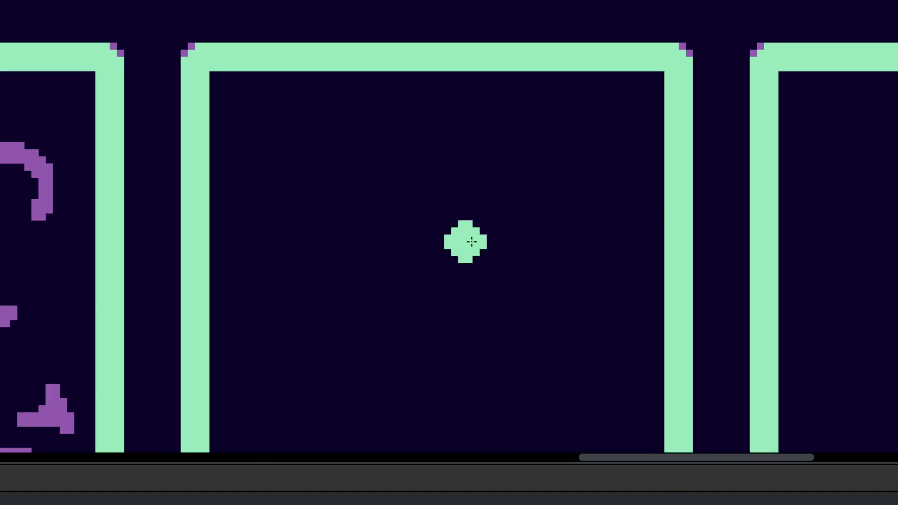
{"action": "scroll", "coordinate": [421, 259], "scroll_direction": "down", "scroll_amount": 1}
{"action": "mouse_move", "coordinate": [387, 197]}
{"action": "left_mouse_down"}
{"action": "mouse_move", "coordinate": [350, 220]}
{"action": "mouse_move", "coordinate": [425, 204]}
{"action": "mouse_move", "coordinate": [287, 235]}
{"action": "mouse_move", "coordinate": [569, 245]}
{"action": "mouse_move", "coordinate": [411, 280]}
{"action": "mouse_move", "coordinate": [401, 266]}
{"action": "mouse_move", "coordinate": [393, 275]}
{"action": "left_mouse_up"}
{"action": "scroll", "coordinate": [429, 273], "scroll_direction": "down", "scroll_amount": 1}
{"action": "key", "text": "ctrl+z"}
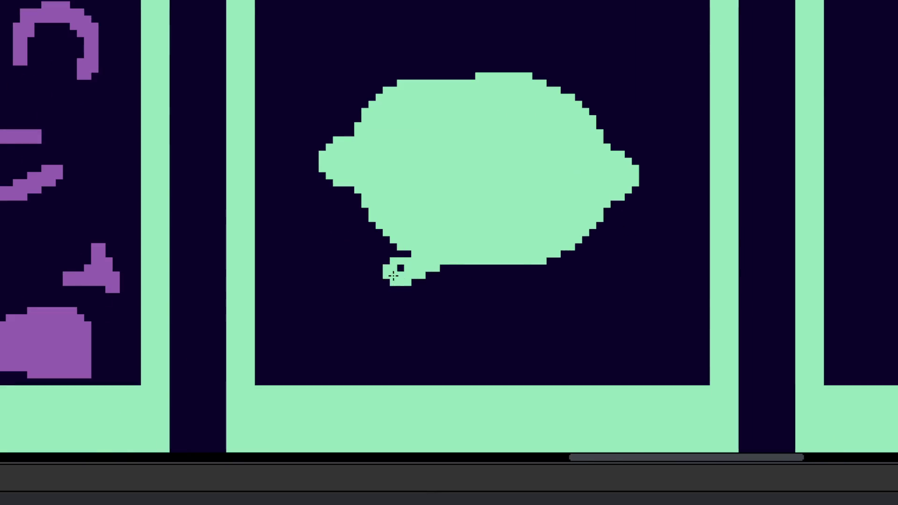
{"action": "mouse_move", "coordinate": [556, 269]}
{"action": "left_mouse_down"}
{"action": "mouse_move", "coordinate": [596, 281]}
{"action": "mouse_move", "coordinate": [531, 269]}
{"action": "mouse_move", "coordinate": [533, 277]}
{"action": "left_mouse_up"}
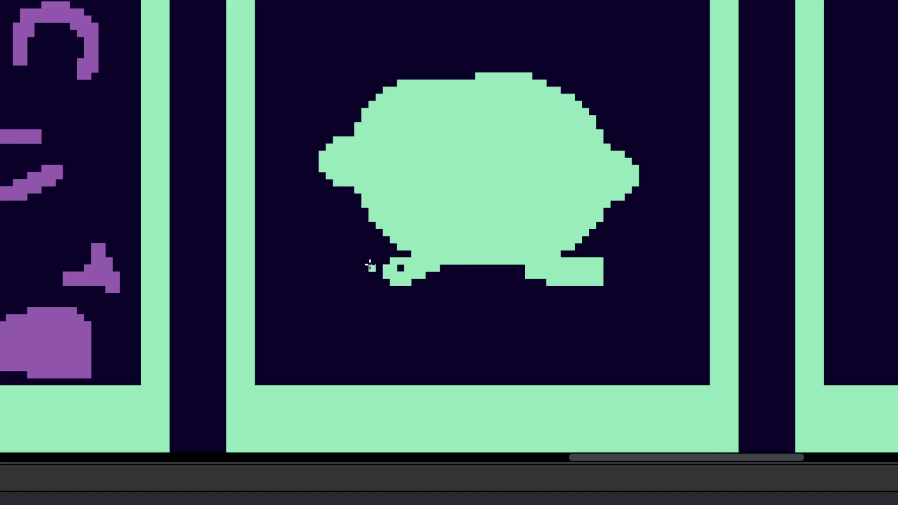
{"action": "scroll", "coordinate": [429, 203], "scroll_direction": "up", "scroll_amount": 2}
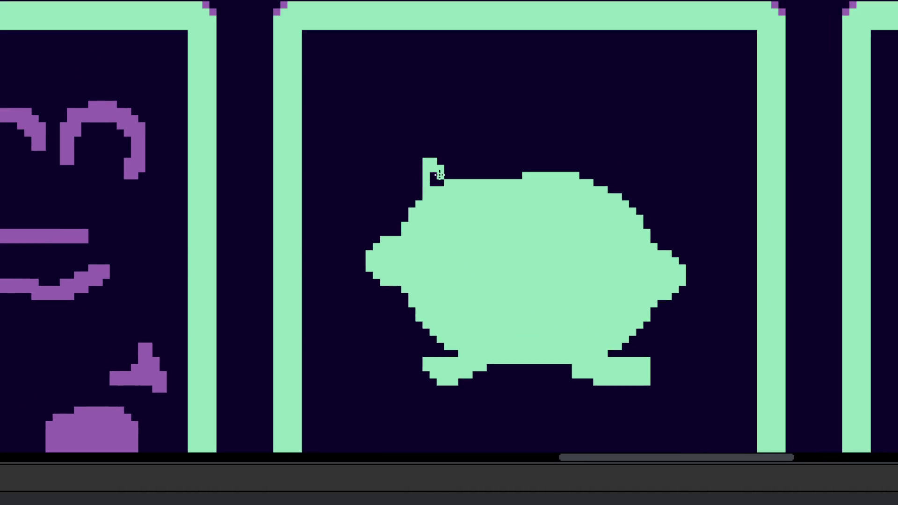
Step: Give the blob two purple horns, two eyes and a mouth
{"action": "mouse_move", "coordinate": [437, 179]}
{"action": "left_mouse_down"}
{"action": "mouse_move", "coordinate": [421, 140]}
{"action": "mouse_move", "coordinate": [435, 175]}
{"action": "left_mouse_up"}
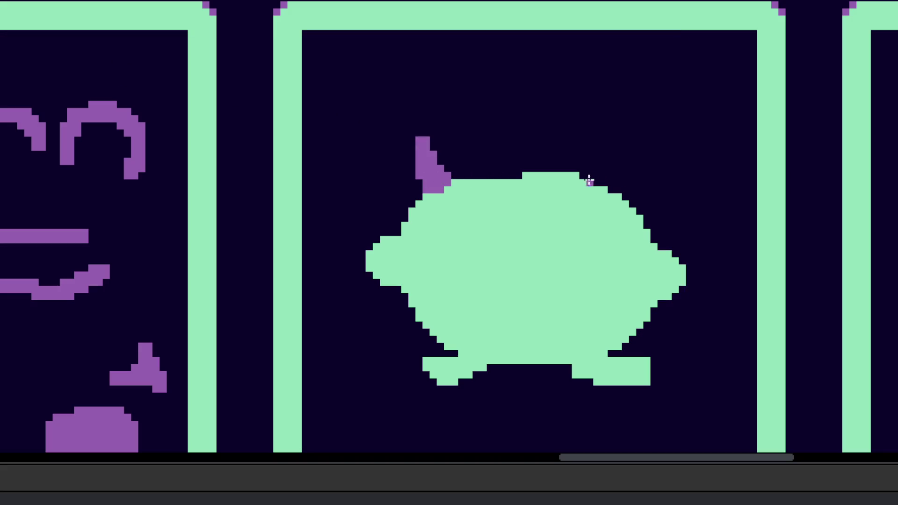
{"action": "left_click_drag", "start_coordinate": [593, 180], "coordinate": [617, 183]}
{"action": "left_click", "coordinate": [479, 242]}
{"action": "left_click", "coordinate": [586, 242]}
{"action": "mouse_move", "coordinate": [508, 263]}
{"action": "left_mouse_down"}
{"action": "mouse_move", "coordinate": [518, 263]}
{"action": "mouse_move", "coordinate": [462, 276]}
{"action": "mouse_move", "coordinate": [570, 246]}
{"action": "left_mouse_up"}
Step: Hand-letter the purple caption 'serial killer' beneath the card
{"action": "scroll", "coordinate": [519, 273], "scroll_direction": "down", "scroll_amount": 5}
{"action": "scroll", "coordinate": [523, 377], "scroll_direction": "up", "scroll_amount": 3}
{"action": "scroll", "coordinate": [517, 257], "scroll_direction": "up", "scroll_amount": 3}
{"action": "mouse_move", "coordinate": [590, 247]}
{"action": "left_mouse_down"}
{"action": "mouse_move", "coordinate": [590, 264]}
{"action": "mouse_move", "coordinate": [634, 253]}
{"action": "mouse_move", "coordinate": [625, 278]}
{"action": "left_mouse_up"}
{"action": "left_click", "coordinate": [582, 233]}
{"action": "left_click_drag", "start_coordinate": [654, 210], "coordinate": [655, 252]}
{"action": "left_click_drag", "start_coordinate": [515, 292], "coordinate": [583, 329]}
{"action": "left_click_drag", "start_coordinate": [597, 288], "coordinate": [597, 330]}
{"action": "left_click_drag", "start_coordinate": [613, 310], "coordinate": [609, 305]}
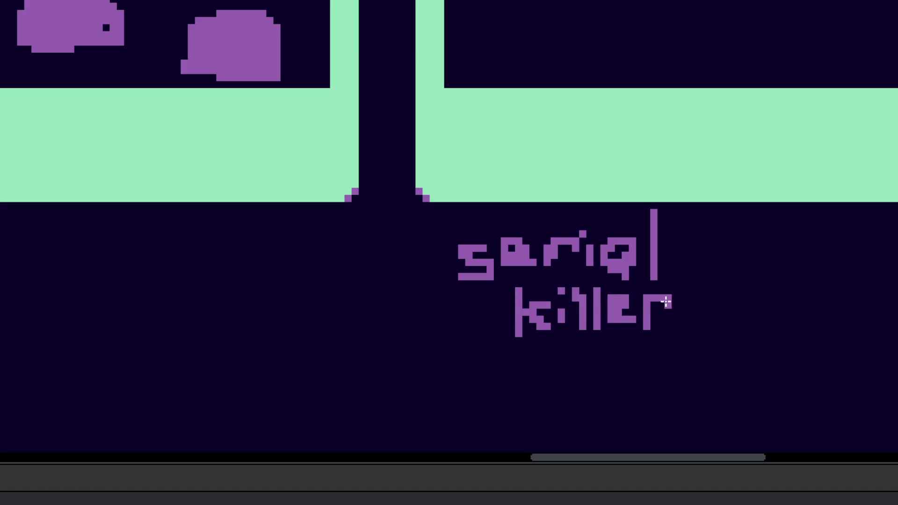
Step: Finish writing 'druid' and the second class name under the bunny card
{"action": "scroll", "coordinate": [657, 300], "scroll_direction": "down", "scroll_amount": 5}
{"action": "scroll", "coordinate": [594, 333], "scroll_direction": "up", "scroll_amount": 5}
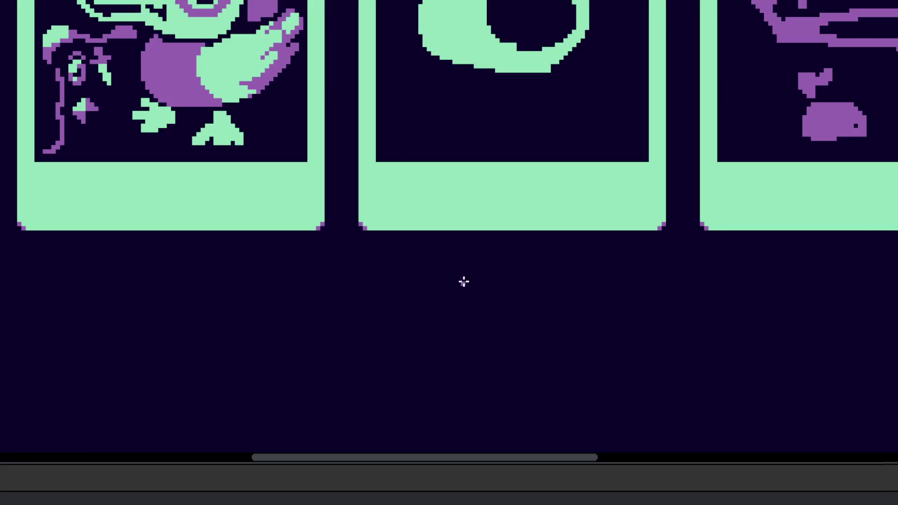
{"action": "left_click_drag", "start_coordinate": [430, 265], "coordinate": [405, 279]}
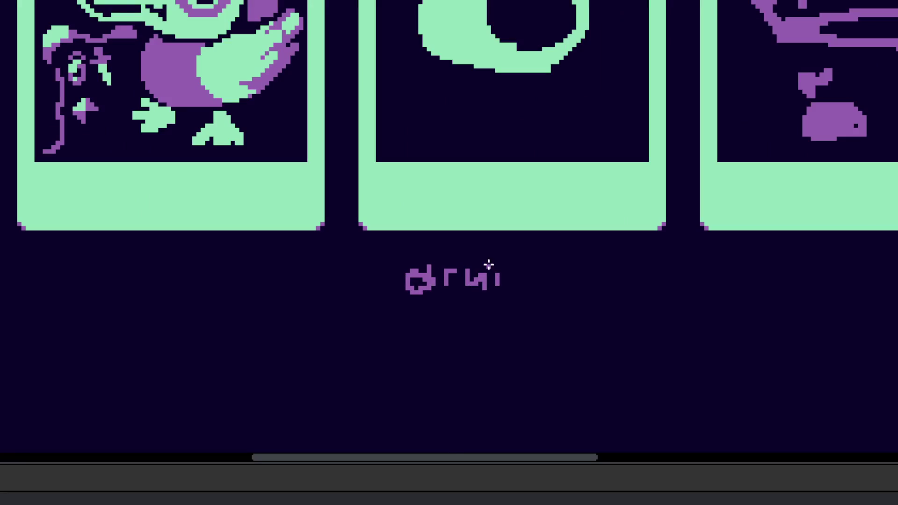
{"action": "left_click_drag", "start_coordinate": [503, 279], "coordinate": [533, 285]}
{"action": "left_click_drag", "start_coordinate": [476, 325], "coordinate": [417, 270]}
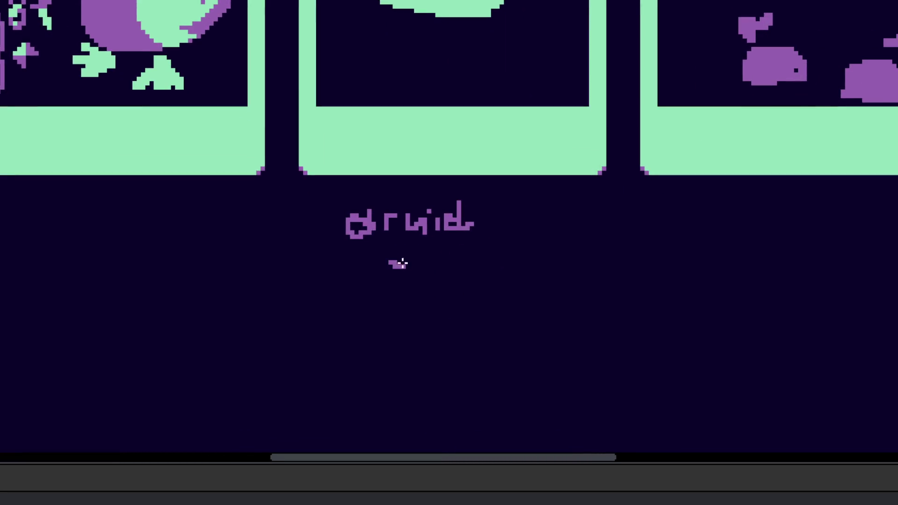
{"action": "mouse_move", "coordinate": [378, 299]}
{"action": "left_mouse_down"}
{"action": "mouse_move", "coordinate": [405, 308]}
{"action": "mouse_move", "coordinate": [443, 293]}
{"action": "left_mouse_up"}
{"action": "mouse_move", "coordinate": [449, 295]}
{"action": "left_mouse_down"}
{"action": "mouse_move", "coordinate": [594, 301]}
{"action": "mouse_move", "coordinate": [624, 314]}
{"action": "left_mouse_up"}
Step: Draw a purple tail stroke beside the horned creature, undoing the zigzag attempt
{"action": "scroll", "coordinate": [624, 314], "scroll_direction": "down", "scroll_amount": 5}
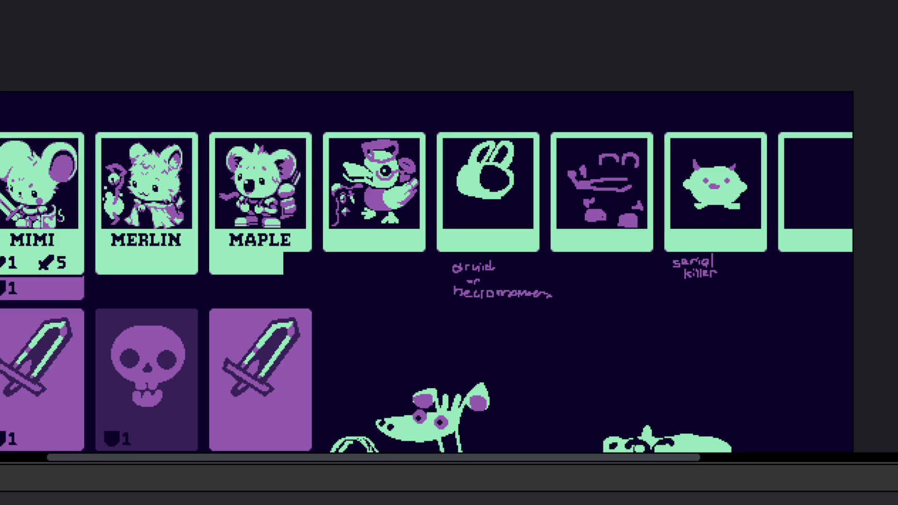
{"action": "scroll", "coordinate": [463, 258], "scroll_direction": "up", "scroll_amount": 3}
{"action": "scroll", "coordinate": [463, 255], "scroll_direction": "right", "scroll_amount": 3}
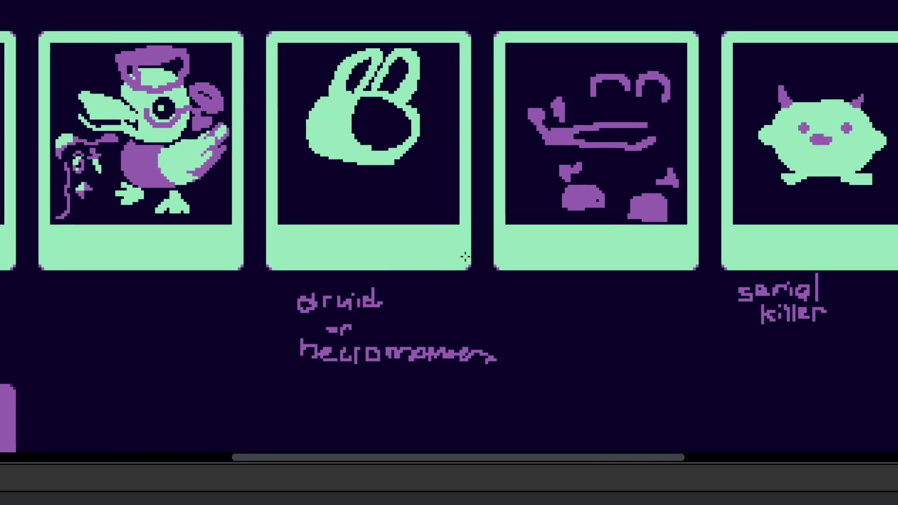
{"action": "scroll", "coordinate": [270, 201], "scroll_direction": "left", "scroll_amount": 3}
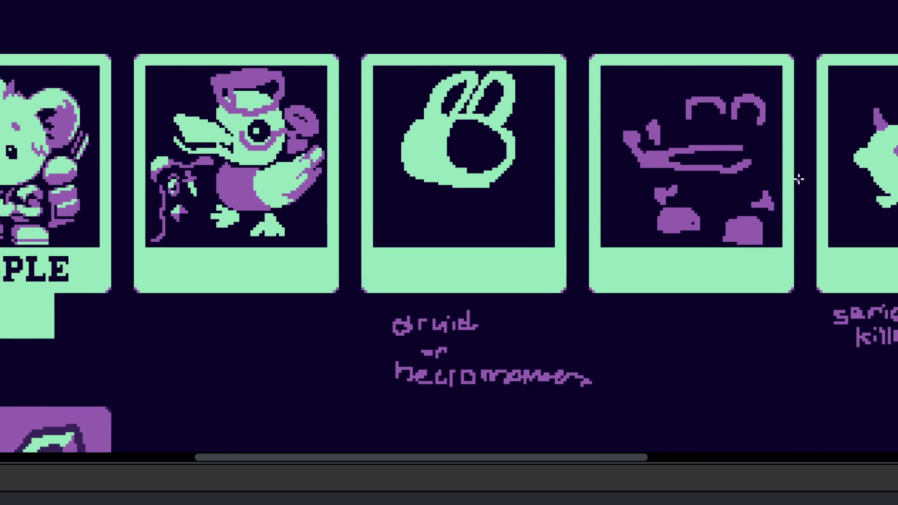
{"action": "scroll", "coordinate": [807, 176], "scroll_direction": "up", "scroll_amount": 5}
{"action": "mouse_move", "coordinate": [541, 188]}
{"action": "left_mouse_down"}
{"action": "mouse_move", "coordinate": [546, 158]}
{"action": "mouse_move", "coordinate": [585, 147]}
{"action": "mouse_move", "coordinate": [556, 170]}
{"action": "mouse_move", "coordinate": [548, 74]}
{"action": "mouse_move", "coordinate": [573, 170]}
{"action": "mouse_move", "coordinate": [559, 160]}
{"action": "mouse_move", "coordinate": [552, 66]}
{"action": "mouse_move", "coordinate": [591, 114]}
{"action": "mouse_move", "coordinate": [575, 187]}
{"action": "mouse_move", "coordinate": [568, 119]}
{"action": "left_mouse_up"}
{"action": "key", "text": "ctrl+z"}
{"action": "key", "text": "ctrl+z"}
{"action": "scroll", "coordinate": [557, 49], "scroll_direction": "up", "scroll_amount": 2}
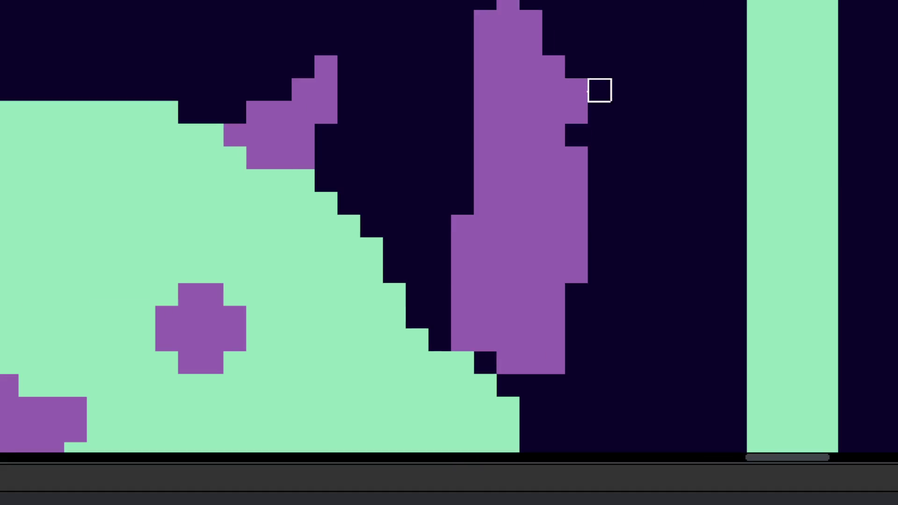
Step: Undo the stray pixel, fill the tail mint, and lay a thick diagonal purple stripe across it
{"action": "scroll", "coordinate": [453, 277], "scroll_direction": "down", "scroll_amount": 1}
{"action": "key", "text": "ctrl+z"}
{"action": "left_click", "coordinate": [556, 210]}
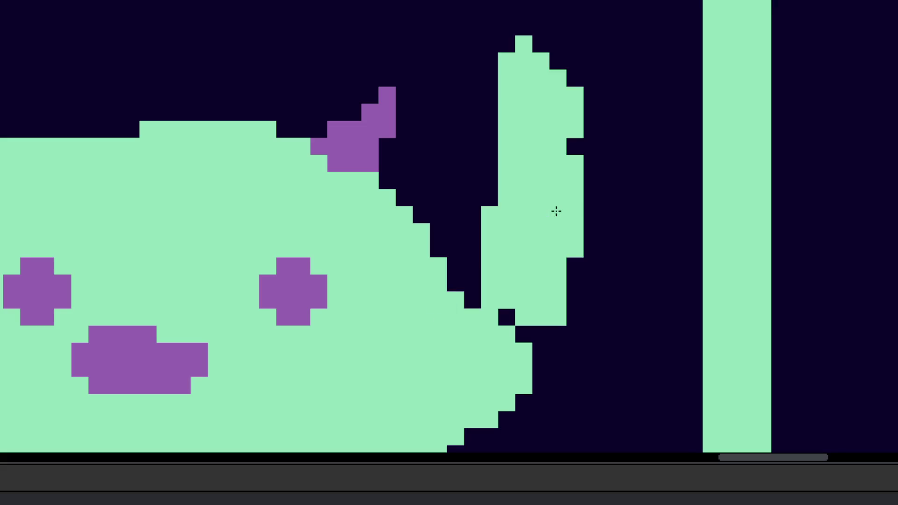
{"action": "left_click", "coordinate": [371, 119]}
{"action": "mouse_move", "coordinate": [506, 113]}
{"action": "left_mouse_down"}
{"action": "mouse_move", "coordinate": [575, 181]}
{"action": "mouse_move", "coordinate": [574, 196]}
{"action": "left_mouse_up"}
{"action": "mouse_move", "coordinate": [507, 129]}
{"action": "left_mouse_down"}
{"action": "mouse_move", "coordinate": [541, 163]}
{"action": "mouse_move", "coordinate": [571, 164]}
{"action": "left_mouse_up"}
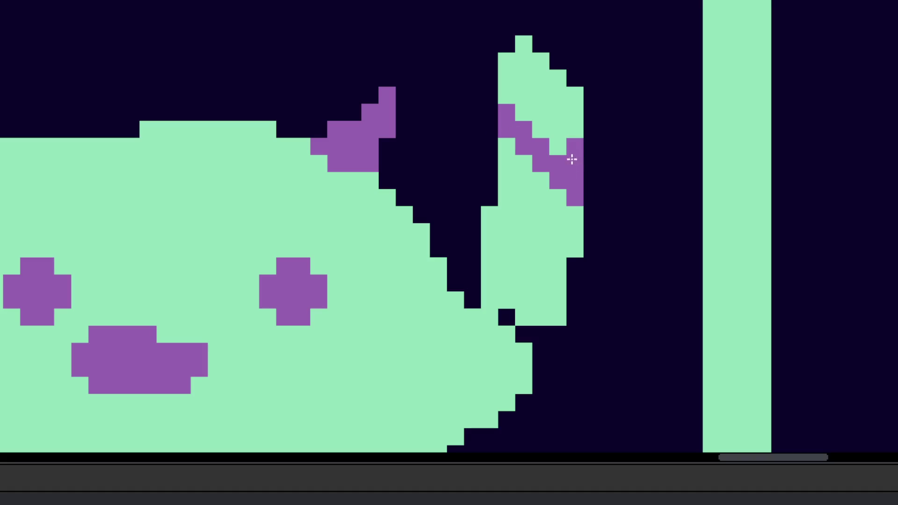
{"action": "right_click", "coordinate": [514, 45]}
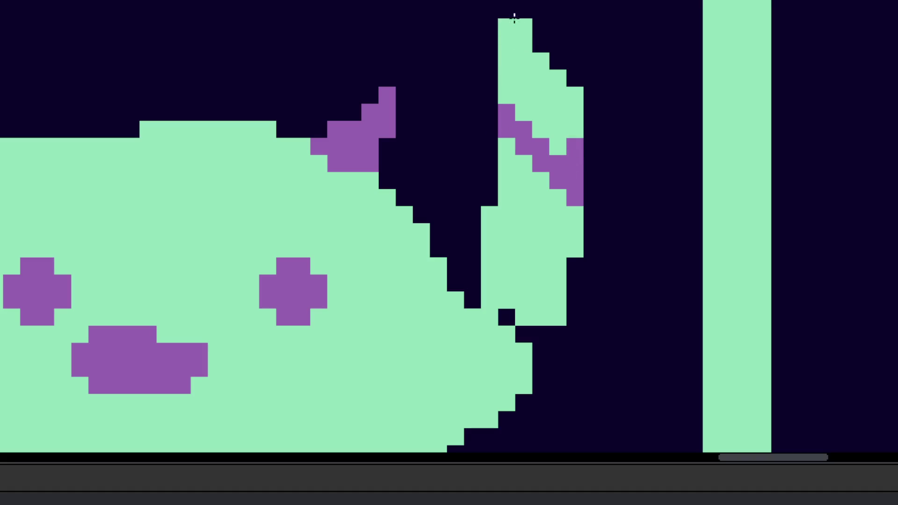
Step: Paint two more purple diagonals across the tail's upper and lower parts
{"action": "scroll", "coordinate": [529, 104], "scroll_direction": "down", "scroll_amount": 1}
{"action": "scroll", "coordinate": [589, 189], "scroll_direction": "down", "scroll_amount": 2}
{"action": "scroll", "coordinate": [589, 192], "scroll_direction": "up", "scroll_amount": 1}
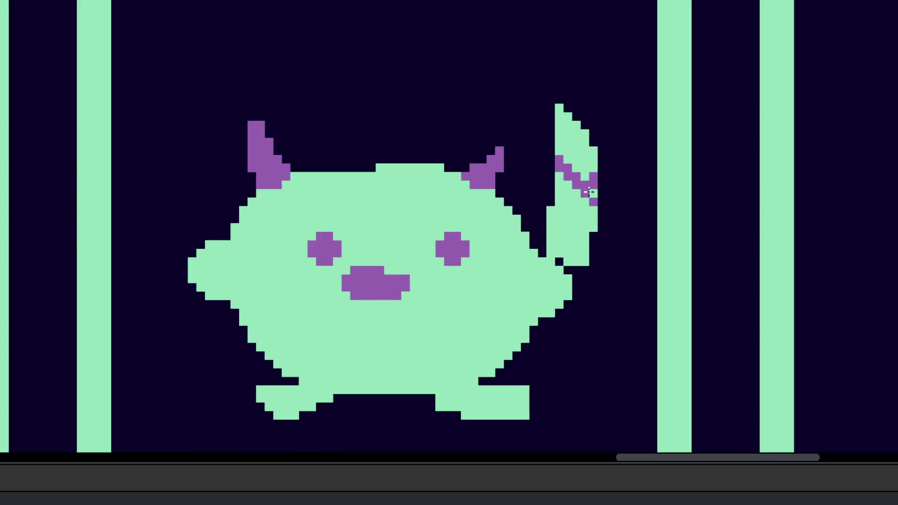
{"action": "scroll", "coordinate": [589, 192], "scroll_direction": "up", "scroll_amount": 1}
{"action": "left_click_drag", "start_coordinate": [593, 168], "coordinate": [526, 112]}
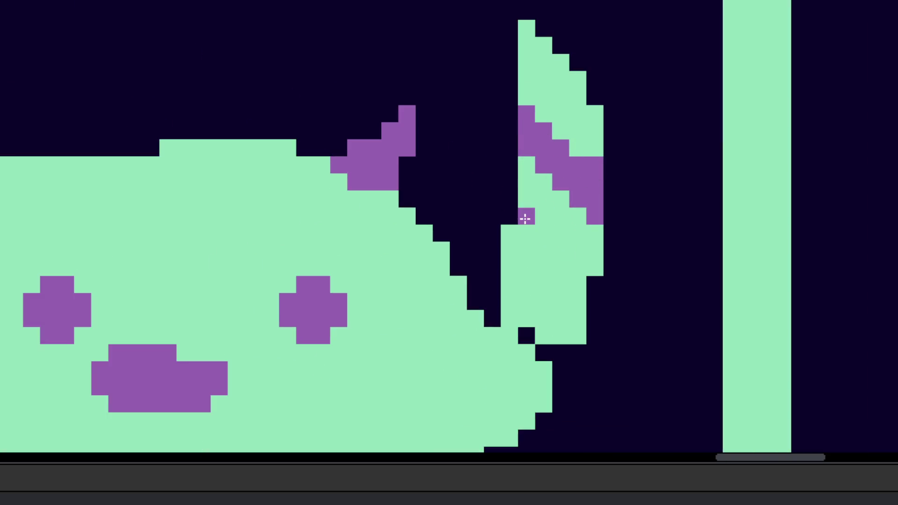
{"action": "left_click_drag", "start_coordinate": [525, 218], "coordinate": [580, 267]}
{"action": "left_click", "coordinate": [509, 318]}
Step: Flood-fill the tail's lower block purple and paint its right edge and bottom purple
{"action": "key", "text": "g"}
{"action": "left_click", "coordinate": [539, 280]}
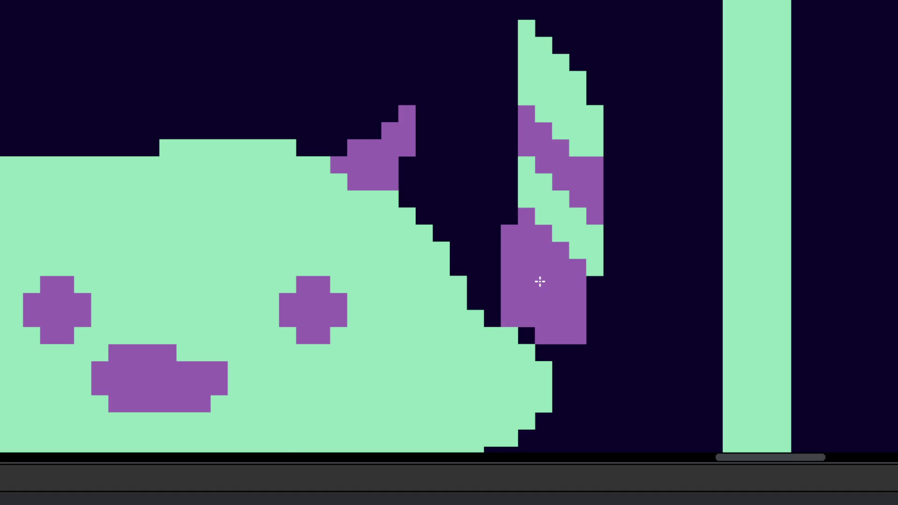
{"action": "scroll", "coordinate": [539, 281], "scroll_direction": "down", "scroll_amount": 2}
{"action": "scroll", "coordinate": [537, 307], "scroll_direction": "up", "scroll_amount": 1}
{"action": "scroll", "coordinate": [548, 319], "scroll_direction": "down", "scroll_amount": 3}
{"action": "scroll", "coordinate": [551, 322], "scroll_direction": "up", "scroll_amount": 1}
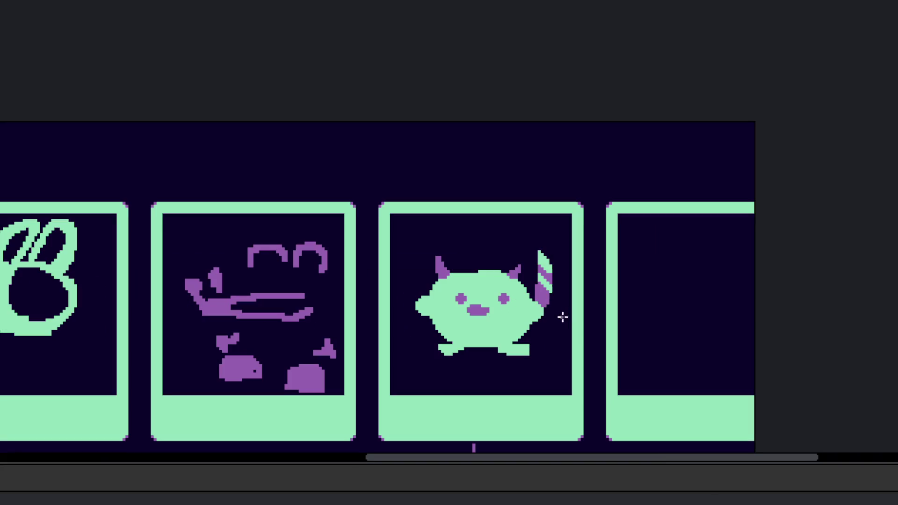
{"action": "scroll", "coordinate": [559, 322], "scroll_direction": "up", "scroll_amount": 1}
{"action": "scroll", "coordinate": [566, 295], "scroll_direction": "up", "scroll_amount": 1}
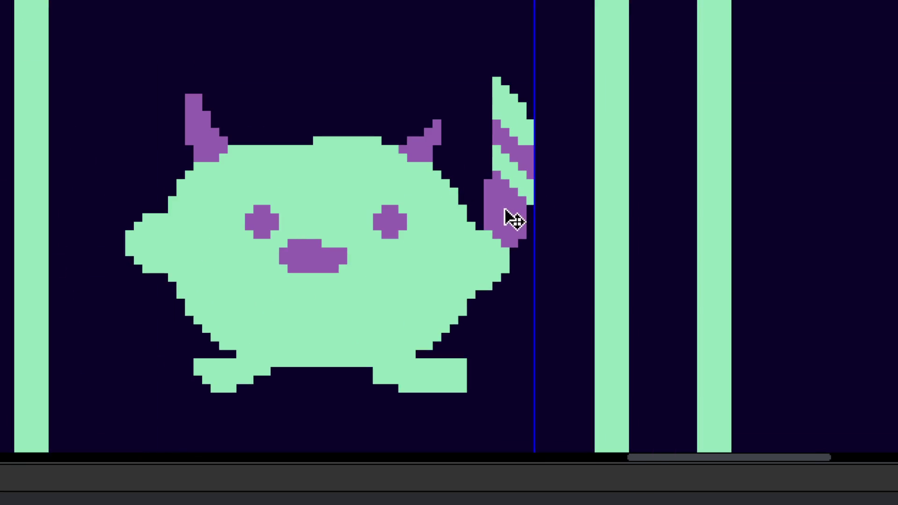
{"action": "scroll", "coordinate": [482, 192], "scroll_direction": "up", "scroll_amount": 3}
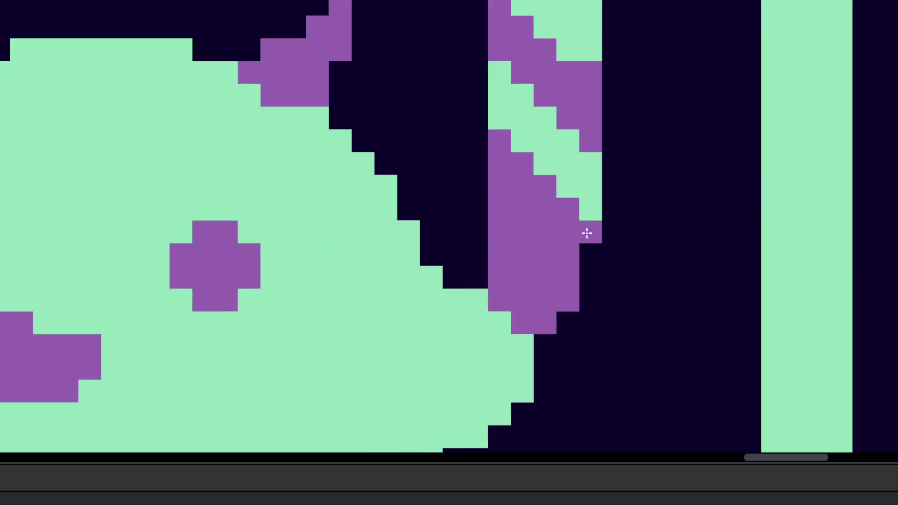
{"action": "left_click_drag", "start_coordinate": [585, 232], "coordinate": [547, 318]}
Step: Try two green diagonal strokes beside the creature, undo both, and zoom back out
{"action": "scroll", "coordinate": [577, 346], "scroll_direction": "down", "scroll_amount": 2}
{"action": "scroll", "coordinate": [566, 355], "scroll_direction": "up", "scroll_amount": 1}
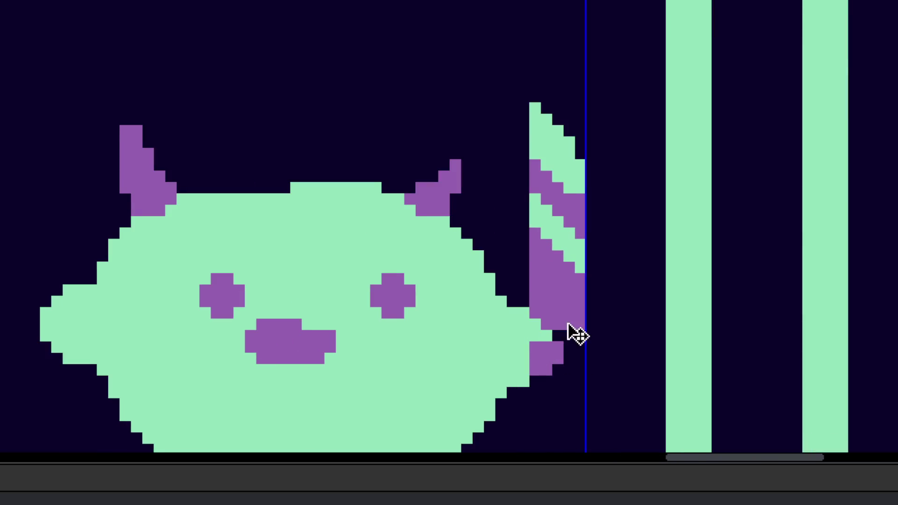
{"action": "scroll", "coordinate": [577, 332], "scroll_direction": "down", "scroll_amount": 4}
{"action": "scroll", "coordinate": [588, 304], "scroll_direction": "up", "scroll_amount": 4}
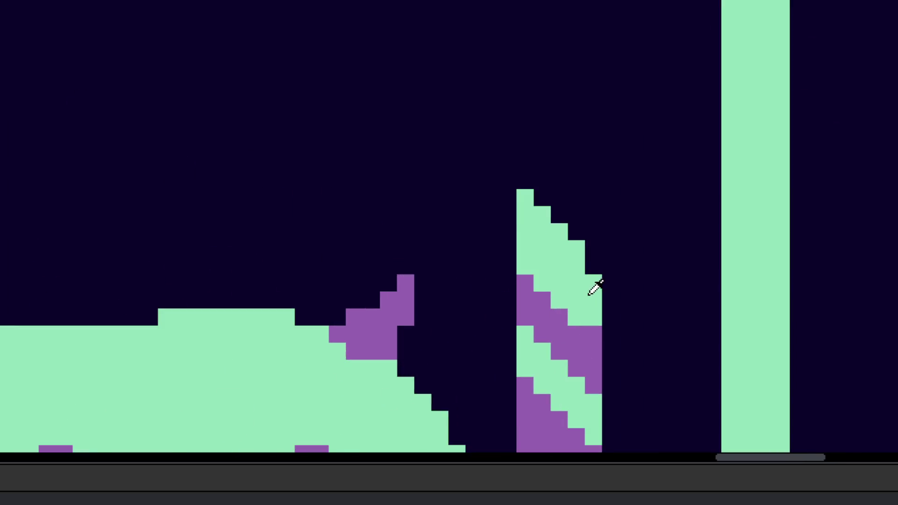
{"action": "scroll", "coordinate": [601, 334], "scroll_direction": "down", "scroll_amount": 3}
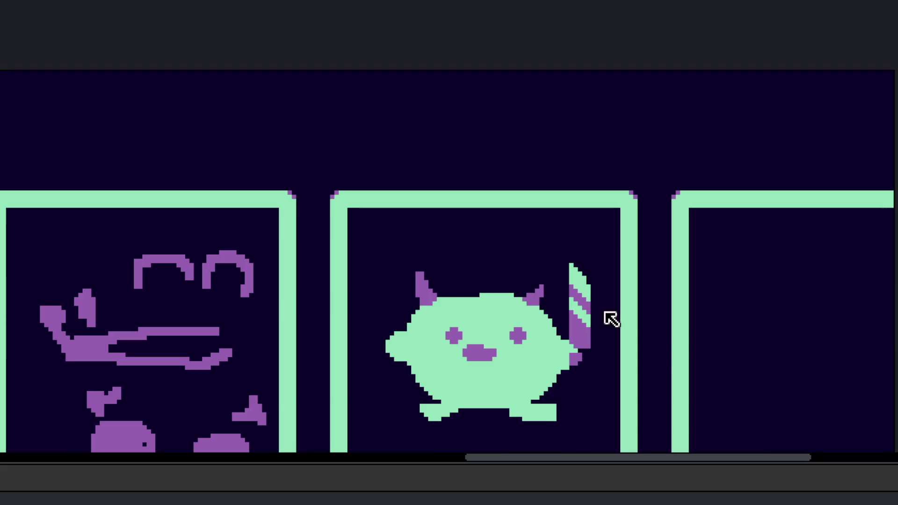
{"action": "scroll", "coordinate": [592, 304], "scroll_direction": "down", "scroll_amount": 1}
{"action": "scroll", "coordinate": [635, 257], "scroll_direction": "up", "scroll_amount": 1}
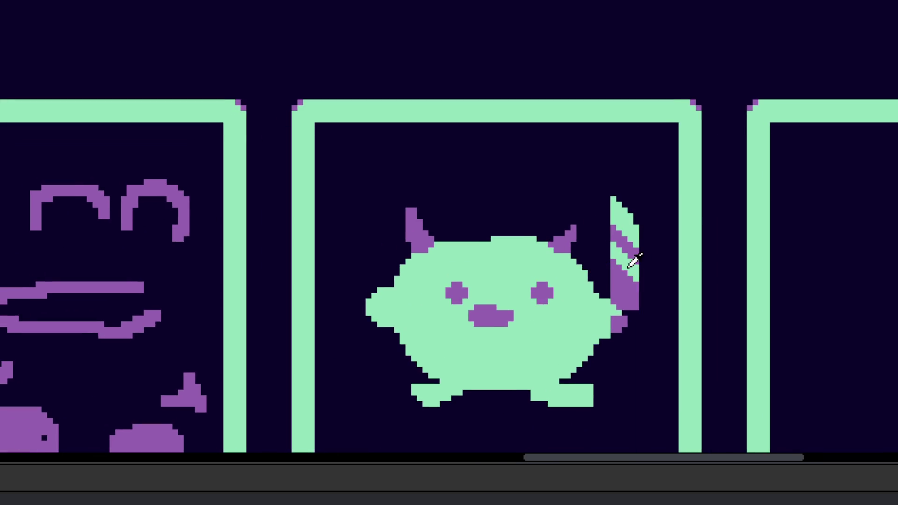
{"action": "scroll", "coordinate": [393, 269], "scroll_direction": "up", "scroll_amount": 1}
{"action": "scroll", "coordinate": [392, 269], "scroll_direction": "up", "scroll_amount": 1}
{"action": "left_click_drag", "start_coordinate": [387, 191], "coordinate": [431, 277]}
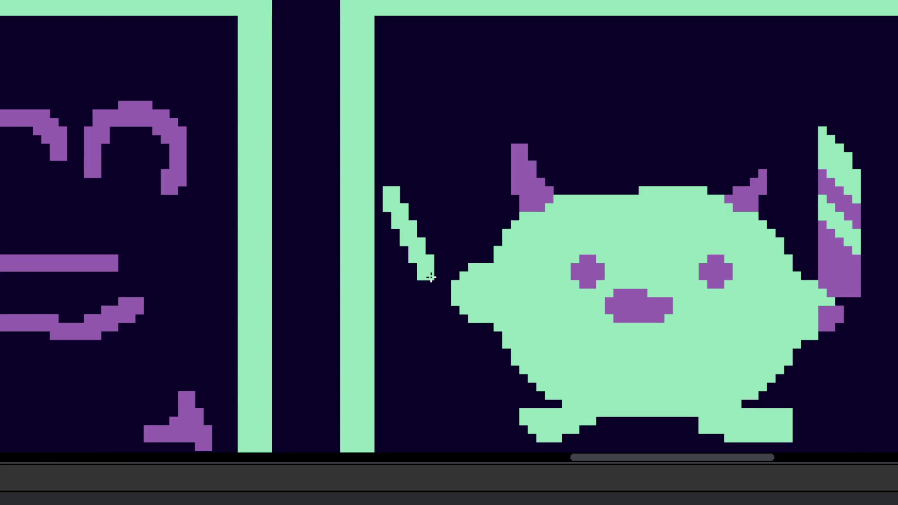
{"action": "key", "text": "ctrl+z"}
{"action": "key", "text": "ctrl+z"}
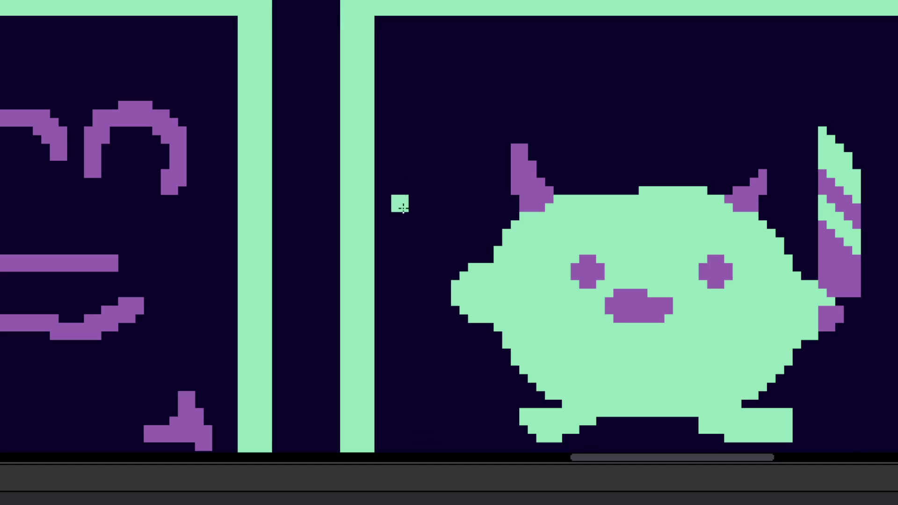
{"action": "left_click_drag", "start_coordinate": [387, 210], "coordinate": [426, 268]}
{"action": "key", "text": "ctrl+z"}
{"action": "scroll", "coordinate": [528, 196], "scroll_direction": "down", "scroll_amount": 3}
{"action": "scroll", "coordinate": [648, 279], "scroll_direction": "left", "scroll_amount": 3}
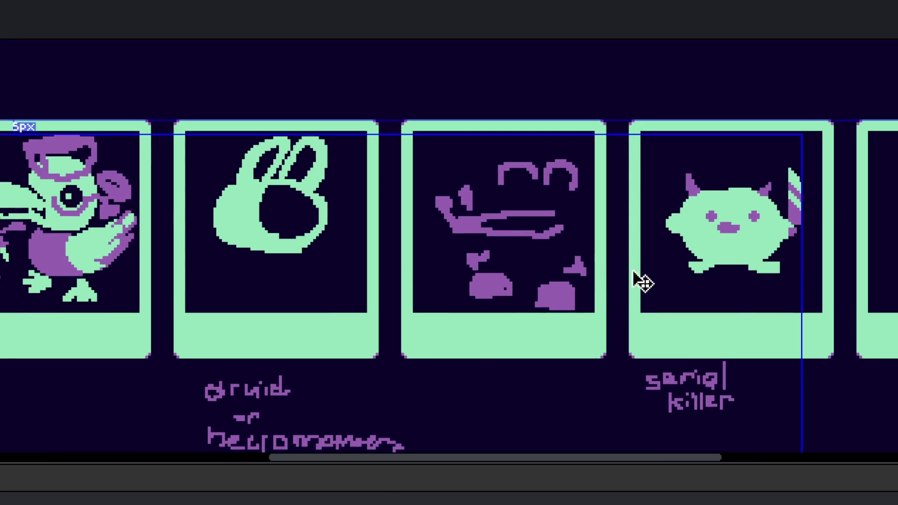
{"action": "scroll", "coordinate": [647, 279], "scroll_direction": "left", "scroll_amount": 3}
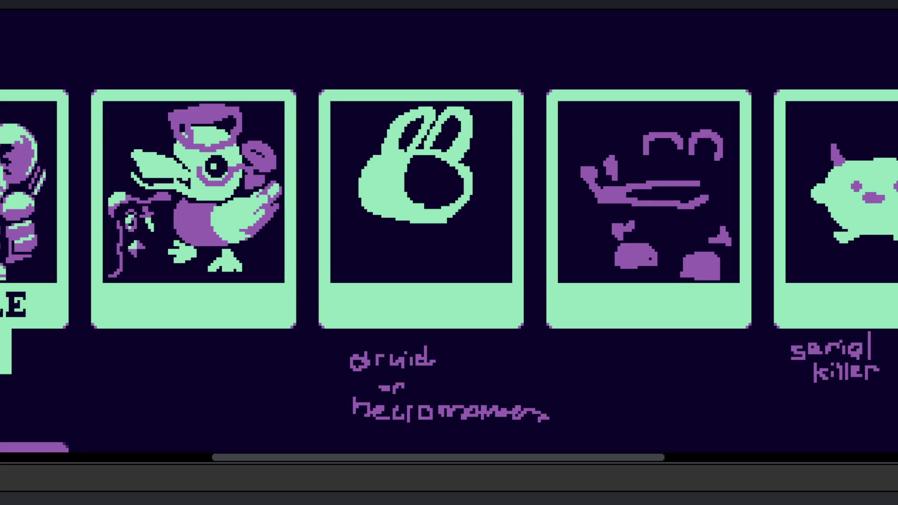
Step: Clear the creature's head pixels to dark, undoing a first repaint attempt
{"action": "scroll", "coordinate": [404, 261], "scroll_direction": "up", "scroll_amount": 6}
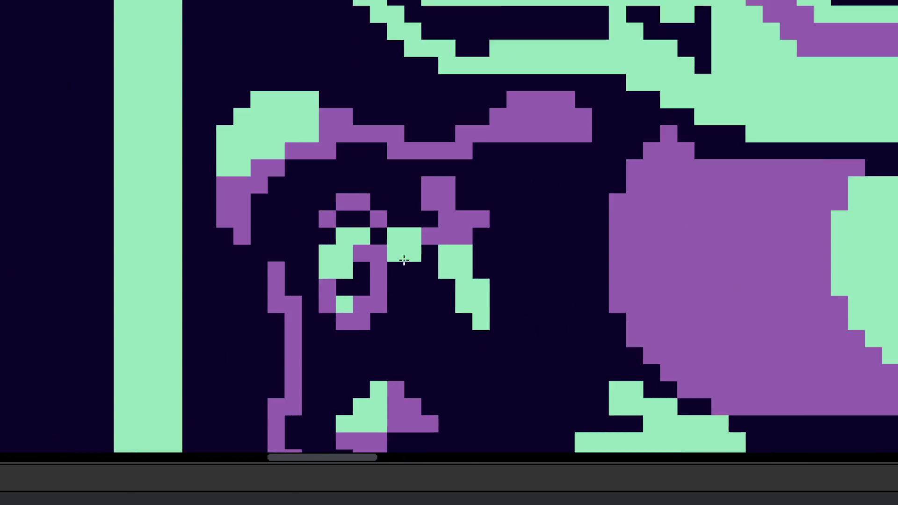
{"action": "scroll", "coordinate": [365, 260], "scroll_direction": "up", "scroll_amount": 2}
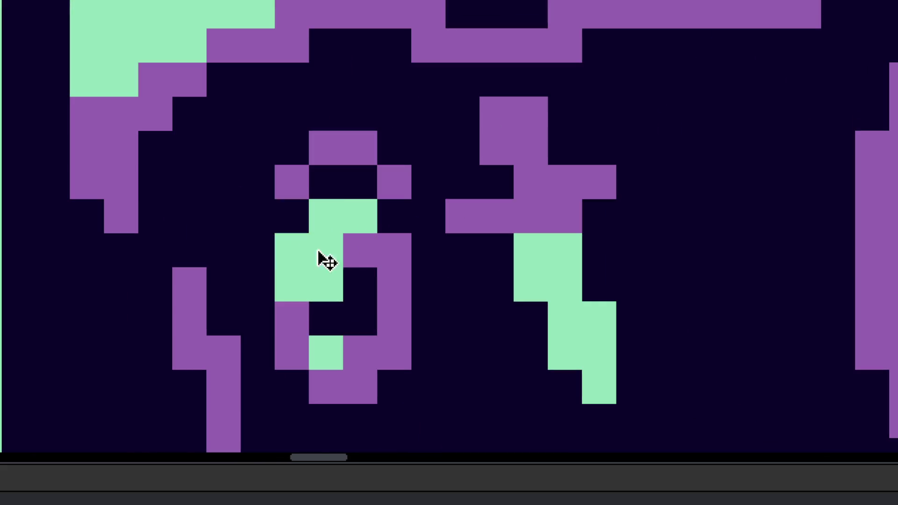
{"action": "scroll", "coordinate": [332, 234], "scroll_direction": "down", "scroll_amount": 8}
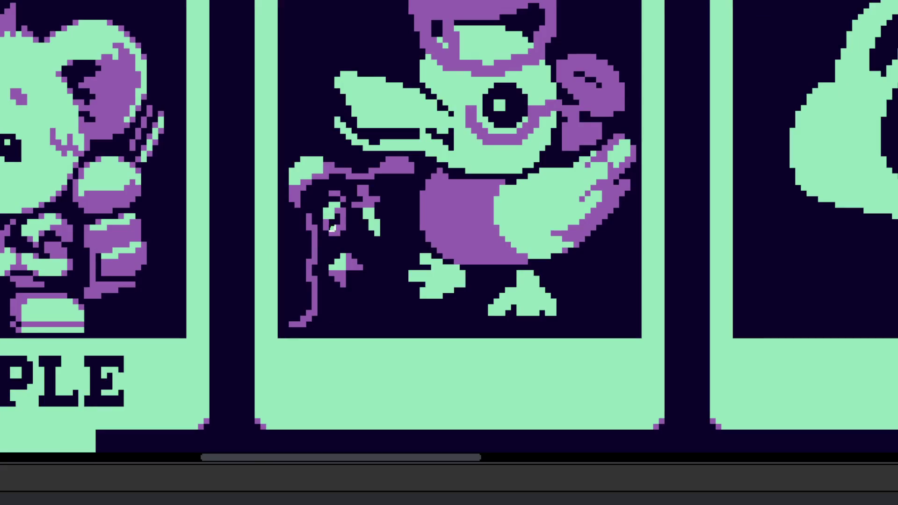
{"action": "scroll", "coordinate": [336, 196], "scroll_direction": "up", "scroll_amount": 3}
{"action": "mouse_move", "coordinate": [334, 184]}
{"action": "left_mouse_down"}
{"action": "mouse_move", "coordinate": [358, 207]}
{"action": "mouse_move", "coordinate": [314, 231]}
{"action": "mouse_move", "coordinate": [336, 253]}
{"action": "left_mouse_up"}
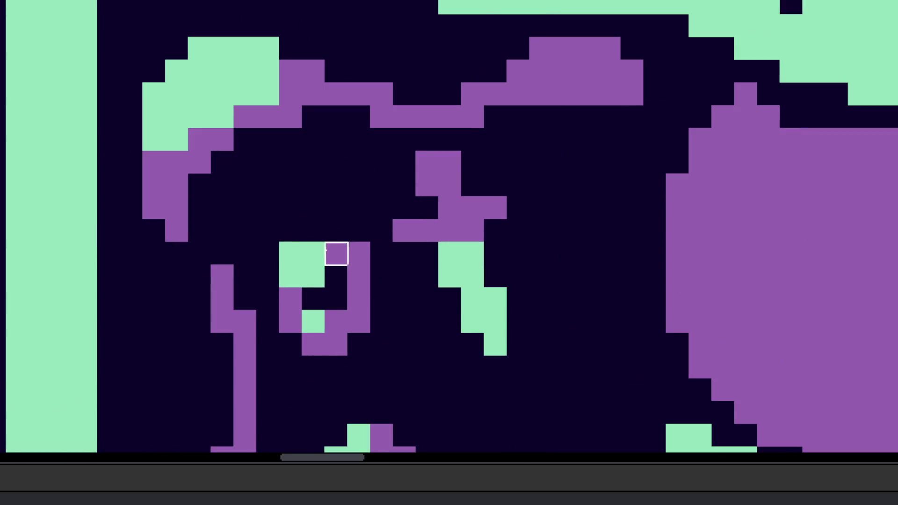
{"action": "scroll", "coordinate": [336, 253], "scroll_direction": "down", "scroll_amount": 6}
{"action": "scroll", "coordinate": [360, 264], "scroll_direction": "up", "scroll_amount": 5}
{"action": "key", "text": "ctrl+z"}
{"action": "key", "text": "ctrl+z"}
{"action": "key", "text": "ctrl+z"}
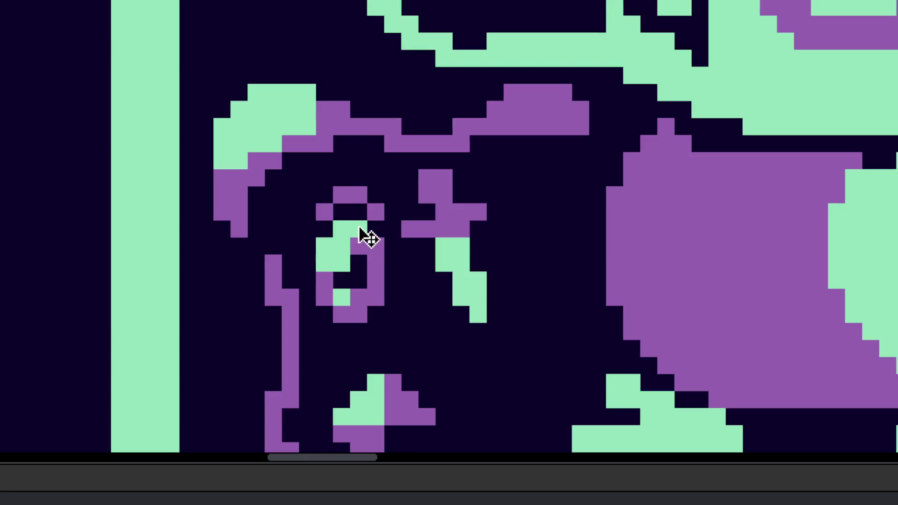
{"action": "mouse_move", "coordinate": [367, 239]}
{"action": "left_mouse_down"}
{"action": "mouse_move", "coordinate": [357, 260]}
{"action": "mouse_move", "coordinate": [358, 304]}
{"action": "left_mouse_up"}
{"action": "scroll", "coordinate": [431, 286], "scroll_direction": "down", "scroll_amount": 3}
Step: Paint a green blob below the figure and add purple pixels to it and beside the bowl
{"action": "left_click", "coordinate": [320, 331], "text": "alt"}
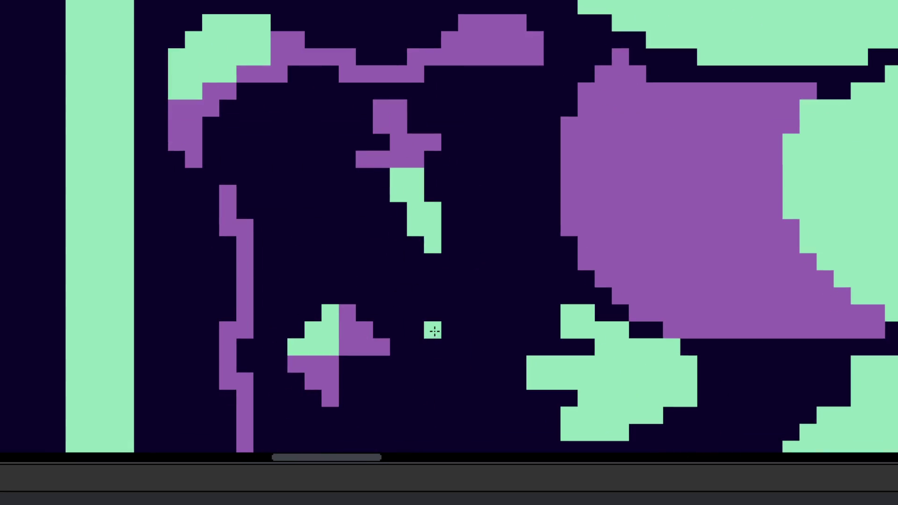
{"action": "left_click", "coordinate": [442, 324]}
{"action": "mouse_move", "coordinate": [446, 350]}
{"action": "left_mouse_down"}
{"action": "mouse_move", "coordinate": [471, 363]}
{"action": "mouse_move", "coordinate": [473, 351]}
{"action": "mouse_move", "coordinate": [428, 380]}
{"action": "mouse_move", "coordinate": [467, 386]}
{"action": "mouse_move", "coordinate": [436, 397]}
{"action": "mouse_move", "coordinate": [511, 358]}
{"action": "mouse_move", "coordinate": [499, 369]}
{"action": "mouse_move", "coordinate": [512, 318]}
{"action": "left_mouse_up"}
{"action": "left_click", "coordinate": [368, 339], "text": "alt"}
{"action": "left_click", "coordinate": [418, 359]}
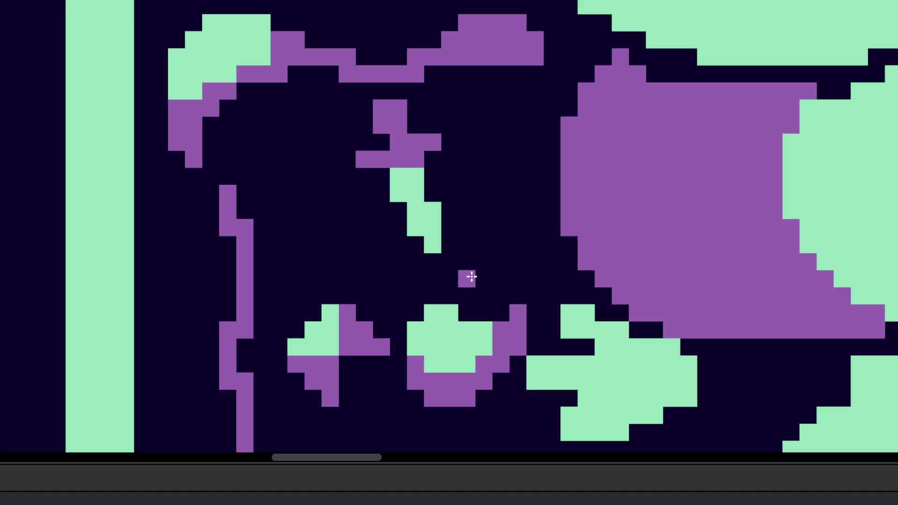
{"action": "scroll", "coordinate": [503, 365], "scroll_direction": "down", "scroll_amount": 4}
{"action": "scroll", "coordinate": [474, 306], "scroll_direction": "up", "scroll_amount": 6}
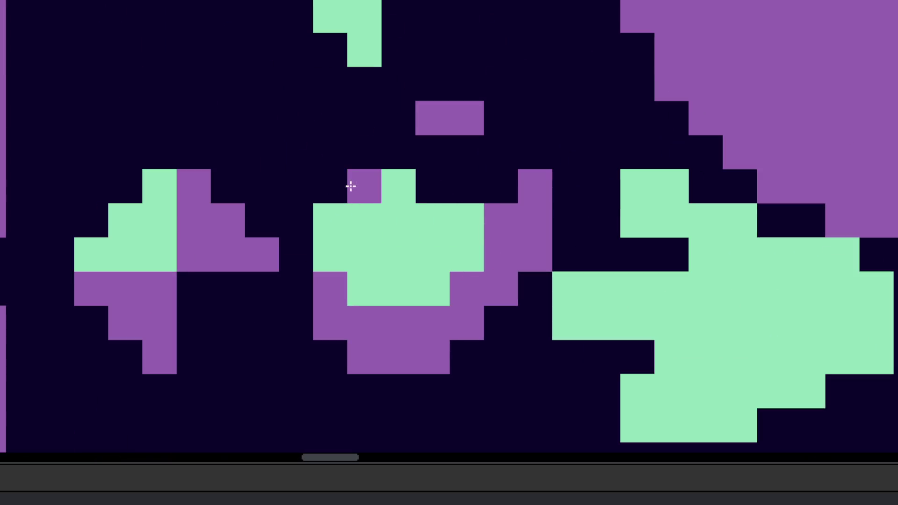
{"action": "left_click", "coordinate": [327, 208]}
Step: Rework the bowl: erase a green pixel, add two purple rim pixels, clear its centre
{"action": "key", "text": "e"}
{"action": "left_click", "coordinate": [398, 186]}
{"action": "key", "text": "b"}
{"action": "left_click", "coordinate": [395, 124]}
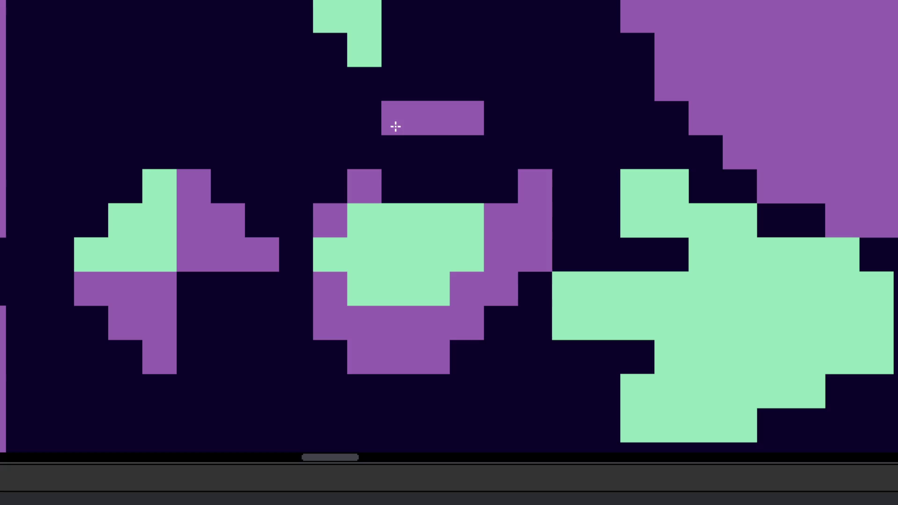
{"action": "left_click", "coordinate": [491, 188]}
{"action": "key", "text": "e"}
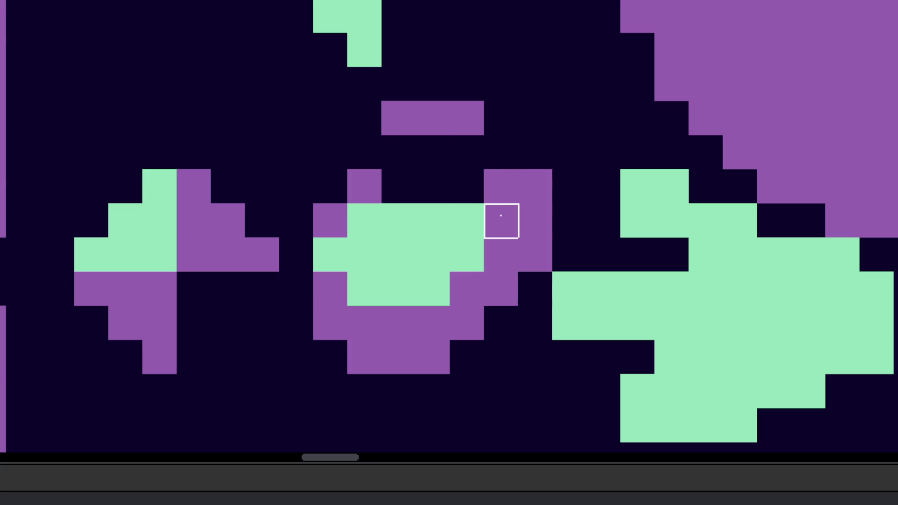
{"action": "mouse_move", "coordinate": [499, 216]}
{"action": "left_mouse_down"}
{"action": "mouse_move", "coordinate": [430, 219]}
{"action": "mouse_move", "coordinate": [501, 187]}
{"action": "mouse_move", "coordinate": [466, 220]}
{"action": "left_mouse_up"}
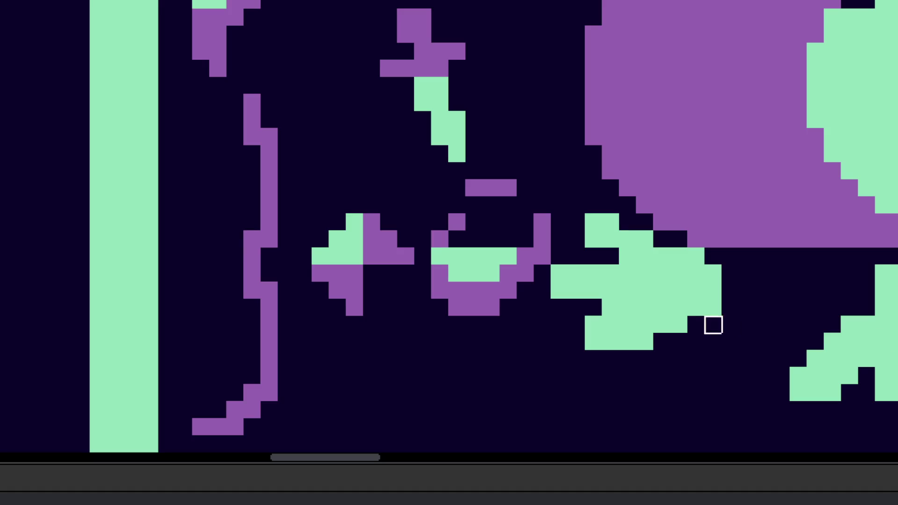
Step: Undo the extra bowl-shape edits, then redo one step
{"action": "scroll", "coordinate": [525, 256], "scroll_direction": "up", "scroll_amount": 1}
{"action": "left_click", "coordinate": [495, 282]}
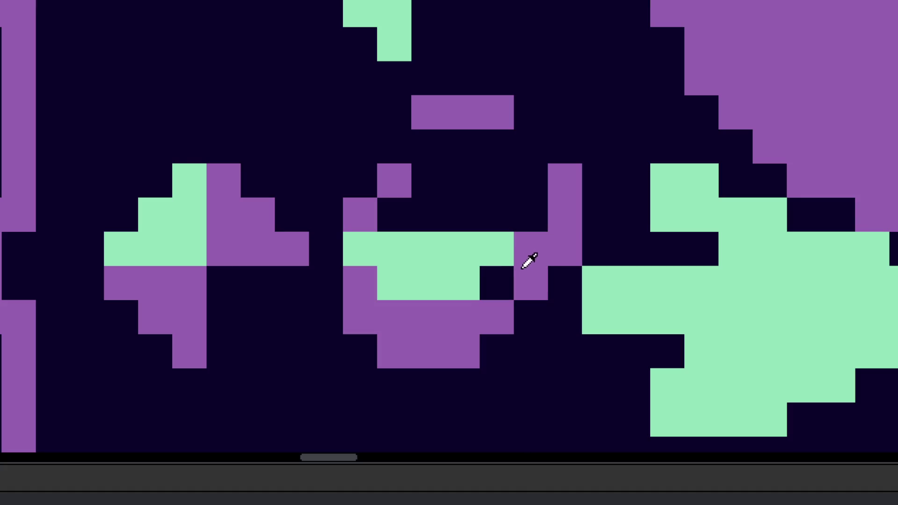
{"action": "key", "text": "ctrl+z"}
{"action": "key", "text": "ctrl+z"}
{"action": "key", "text": "ctrl+z"}
{"action": "scroll", "coordinate": [523, 348], "scroll_direction": "down", "scroll_amount": 3}
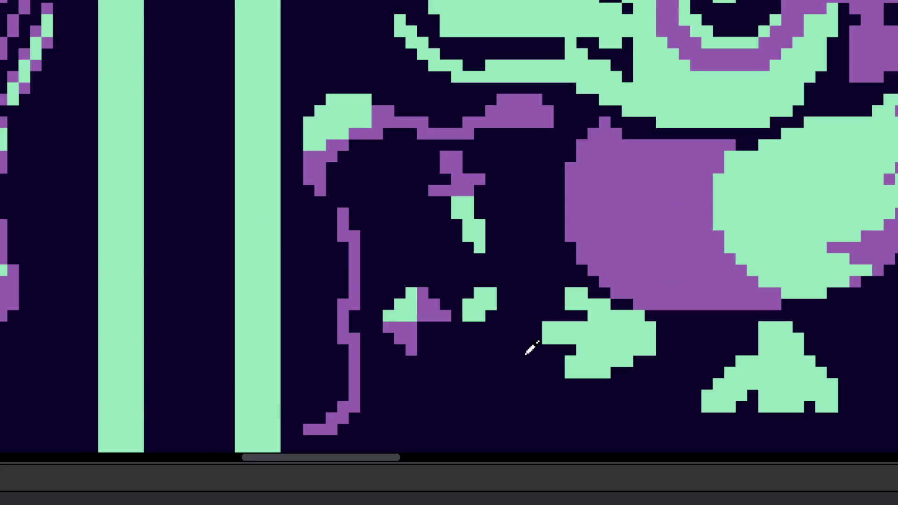
{"action": "key", "text": "ctrl+z"}
{"action": "key", "text": "ctrl+z"}
{"action": "key", "text": "ctrl+z"}
{"action": "key", "text": "ctrl+z"}
{"action": "key", "text": "ctrl+y"}
Step: Erase the purple side pixels of the figure's face
{"action": "scroll", "coordinate": [432, 246], "scroll_direction": "up", "scroll_amount": 3}
{"action": "key", "text": "e"}
{"action": "left_click_drag", "start_coordinate": [489, 147], "coordinate": [351, 146]}
{"action": "scroll", "coordinate": [400, 267], "scroll_direction": "down", "scroll_amount": 5}
{"action": "scroll", "coordinate": [385, 231], "scroll_direction": "up", "scroll_amount": 3}
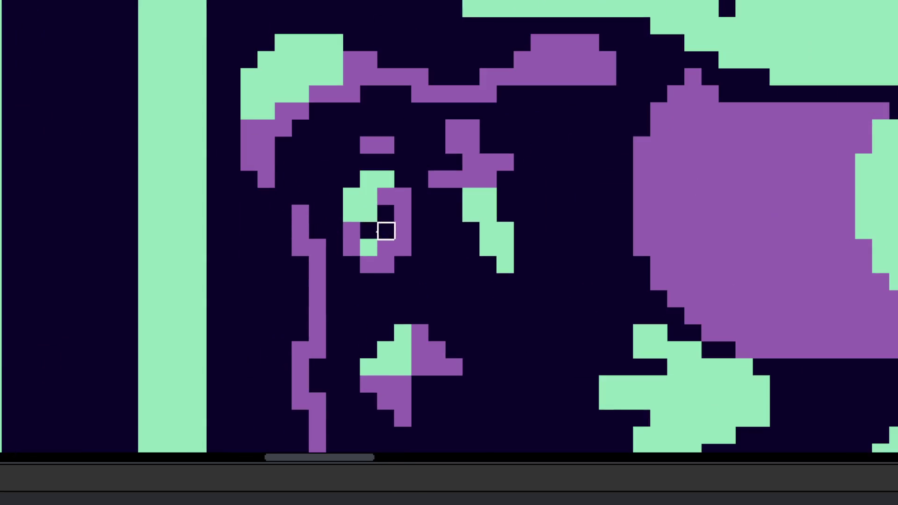
{"action": "scroll", "coordinate": [395, 239], "scroll_direction": "down", "scroll_amount": 5}
{"action": "scroll", "coordinate": [395, 239], "scroll_direction": "up", "scroll_amount": 2}
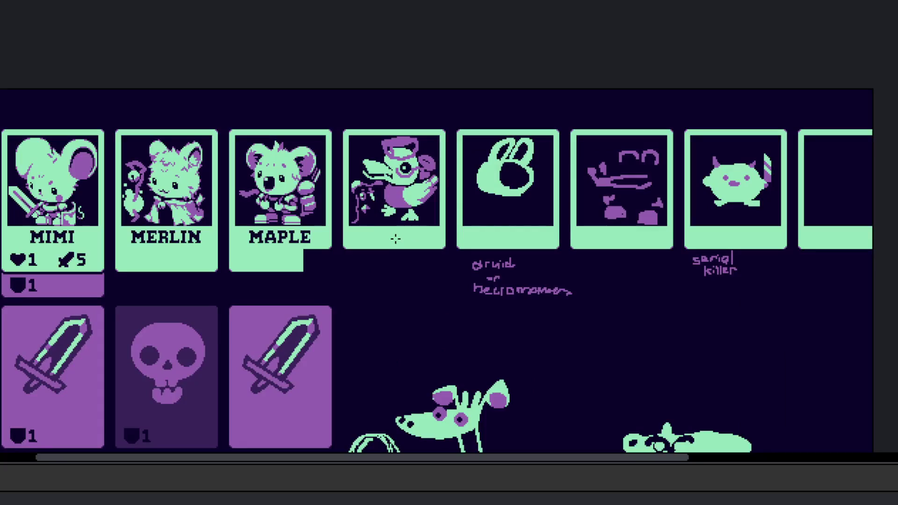
Step: Bring the creature's head into view and undo a purple stroke across the eye hole
{"action": "scroll", "coordinate": [379, 219], "scroll_direction": "up", "scroll_amount": 2}
{"action": "scroll", "coordinate": [349, 179], "scroll_direction": "up", "scroll_amount": 4}
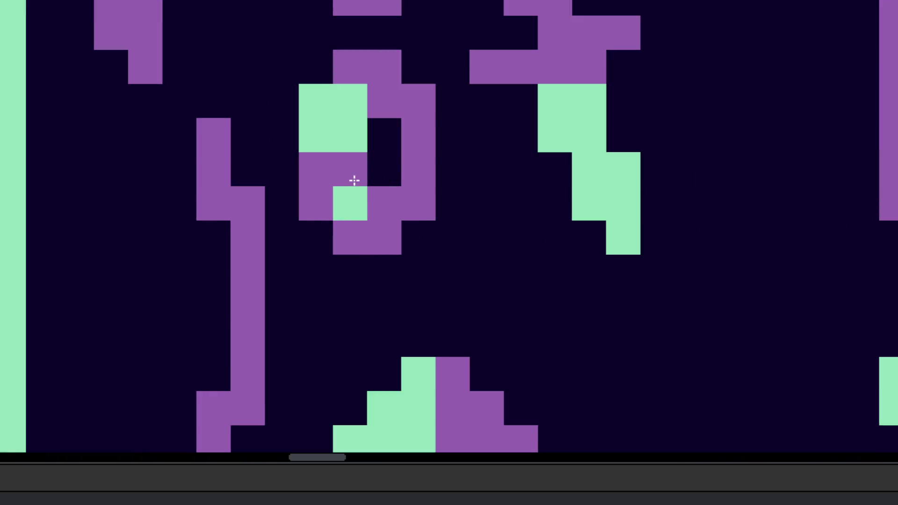
{"action": "left_click_drag", "start_coordinate": [383, 176], "coordinate": [406, 255]}
{"action": "mouse_move", "coordinate": [432, 221]}
{"action": "left_mouse_down"}
{"action": "mouse_move", "coordinate": [458, 198]}
{"action": "mouse_move", "coordinate": [456, 231]}
{"action": "mouse_move", "coordinate": [334, 227]}
{"action": "mouse_move", "coordinate": [297, 209]}
{"action": "mouse_move", "coordinate": [294, 236]}
{"action": "mouse_move", "coordinate": [330, 291]}
{"action": "mouse_move", "coordinate": [453, 278]}
{"action": "left_mouse_up"}
{"action": "key", "text": "ctrl+z"}
Step: Shift the green eye pixel one left and erase pixels right of and above the eye hole
{"action": "left_click", "coordinate": [377, 264], "text": "alt"}
{"action": "left_click", "coordinate": [333, 268]}
{"action": "left_click", "coordinate": [393, 235], "text": "alt"}
{"action": "left_click", "coordinate": [373, 267]}
{"action": "left_click", "coordinate": [411, 195], "text": "alt"}
{"action": "mouse_move", "coordinate": [411, 194]}
{"action": "left_mouse_down"}
{"action": "mouse_move", "coordinate": [416, 174]}
{"action": "mouse_move", "coordinate": [402, 166]}
{"action": "left_mouse_up"}
Step: Extend the purple top row and paint four green pixels down the face
{"action": "scroll", "coordinate": [377, 238], "scroll_direction": "up", "scroll_amount": 2}
{"action": "left_click", "coordinate": [377, 238], "text": "alt"}
{"action": "left_click", "coordinate": [314, 229]}
{"action": "left_click", "coordinate": [411, 226]}
{"action": "left_click", "coordinate": [327, 255], "text": "alt"}
{"action": "mouse_move", "coordinate": [342, 220]}
{"action": "left_mouse_down"}
{"action": "mouse_move", "coordinate": [284, 259]}
{"action": "mouse_move", "coordinate": [288, 281]}
{"action": "left_mouse_up"}
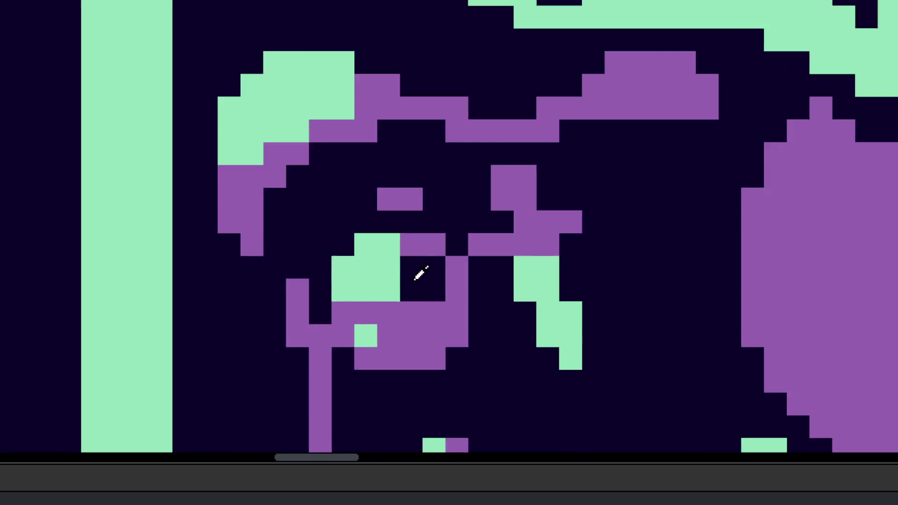
Step: Erase stray purple pixels beside the eye and along the face
{"action": "left_click", "coordinate": [407, 216]}
{"action": "left_click", "coordinate": [429, 219]}
{"action": "mouse_move", "coordinate": [468, 361]}
{"action": "left_mouse_down"}
{"action": "mouse_move", "coordinate": [404, 357]}
{"action": "mouse_move", "coordinate": [471, 290]}
{"action": "left_mouse_up"}
{"action": "scroll", "coordinate": [471, 290], "scroll_direction": "down", "scroll_amount": 5}
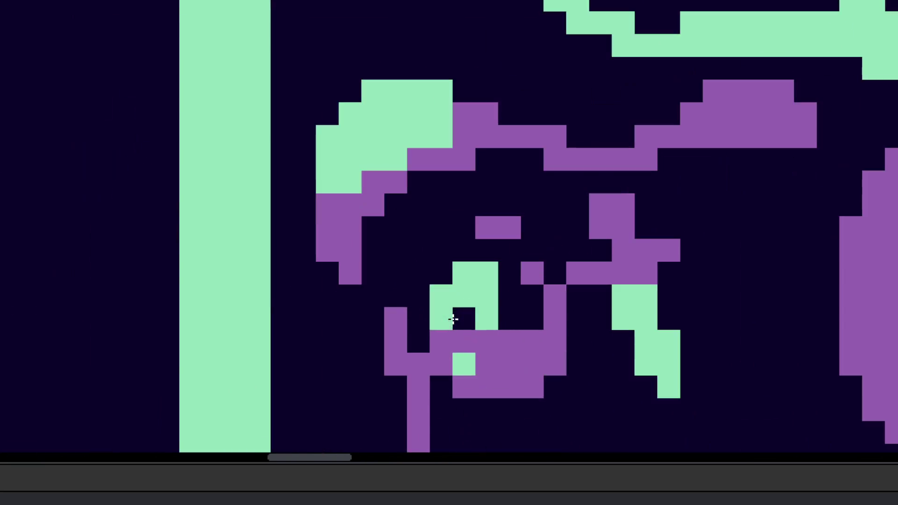
{"action": "scroll", "coordinate": [463, 337], "scroll_direction": "up", "scroll_amount": 5}
Step: Move a staff pixel one step to the left
{"action": "right_click", "coordinate": [411, 331]}
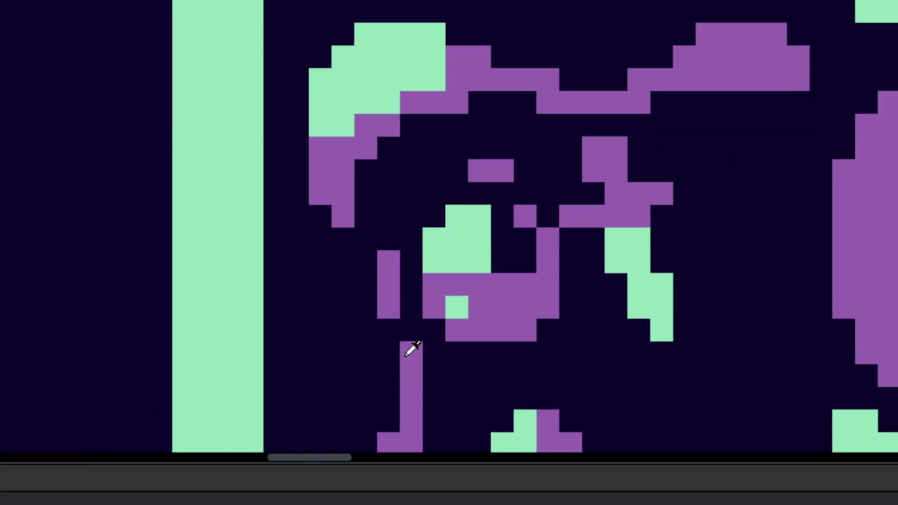
{"action": "left_click", "coordinate": [388, 331]}
{"action": "scroll", "coordinate": [412, 346], "scroll_direction": "down", "scroll_amount": 5}
{"action": "scroll", "coordinate": [427, 345], "scroll_direction": "up", "scroll_amount": 5}
Step: Add purple pixels around the purple bar above the eye and turn its top green
{"action": "right_click", "coordinate": [421, 299]}
{"action": "left_click", "coordinate": [401, 264]}
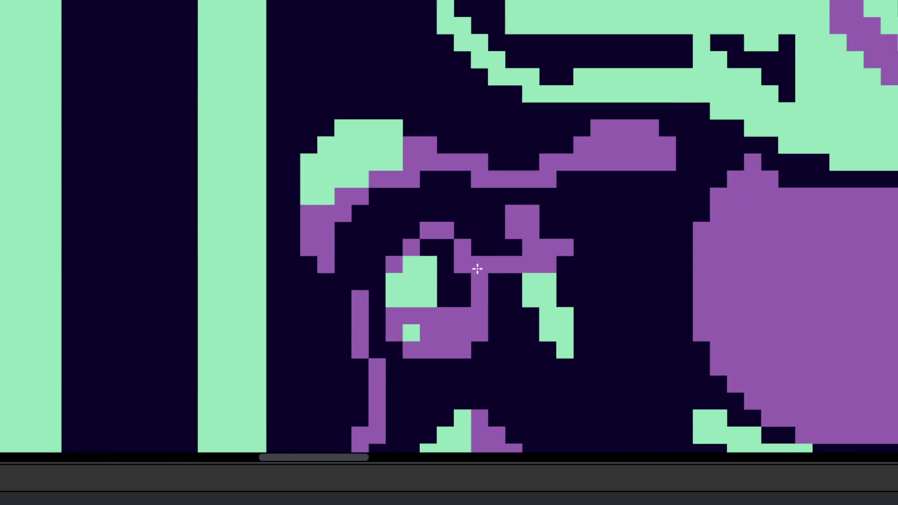
{"action": "left_click", "coordinate": [429, 249]}
{"action": "left_click", "coordinate": [447, 248]}
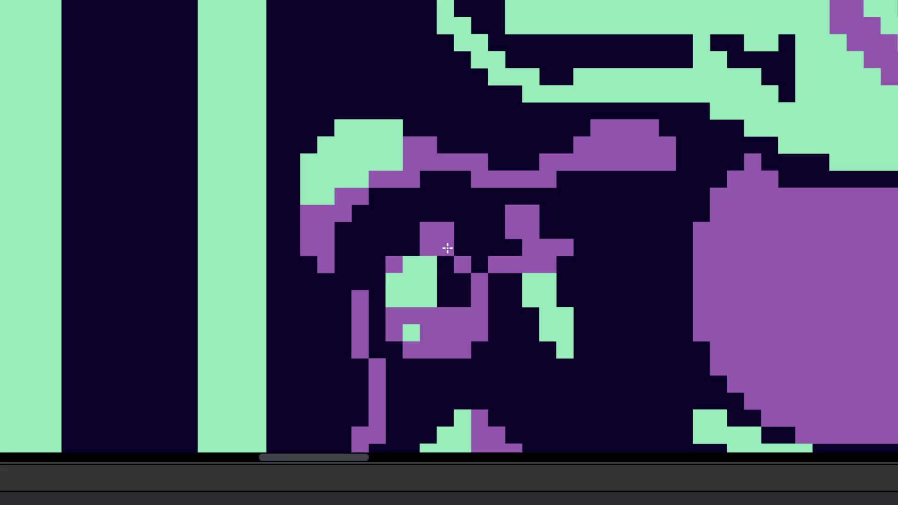
{"action": "right_click", "coordinate": [429, 232]}
{"action": "right_click", "coordinate": [439, 234]}
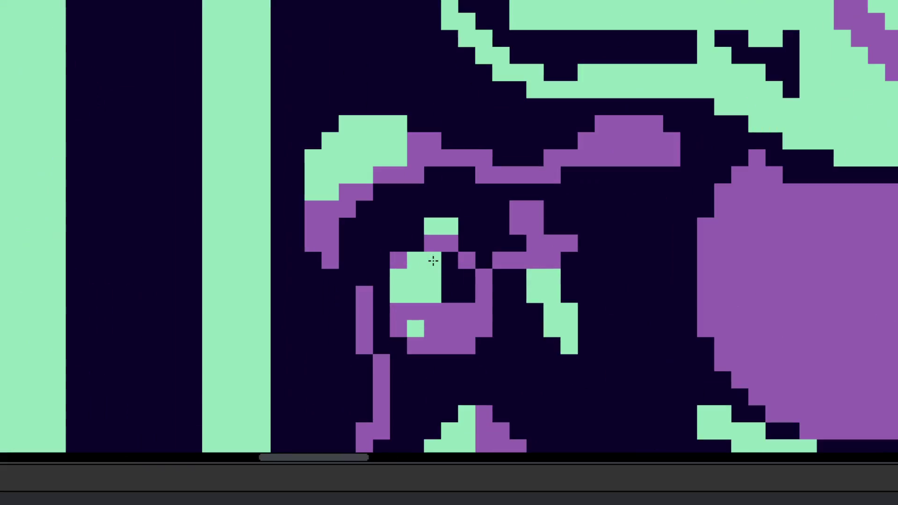
Step: Extend the purple row by one pixel with two green pixels beside it, undoing two mistaken edits
{"action": "scroll", "coordinate": [433, 260], "scroll_direction": "up", "scroll_amount": 1}
{"action": "left_click", "coordinate": [391, 258]}
{"action": "left_click", "coordinate": [455, 275]}
{"action": "key", "text": "ctrl+z"}
{"action": "key", "text": "ctrl+z"}
{"action": "left_click", "coordinate": [498, 263]}
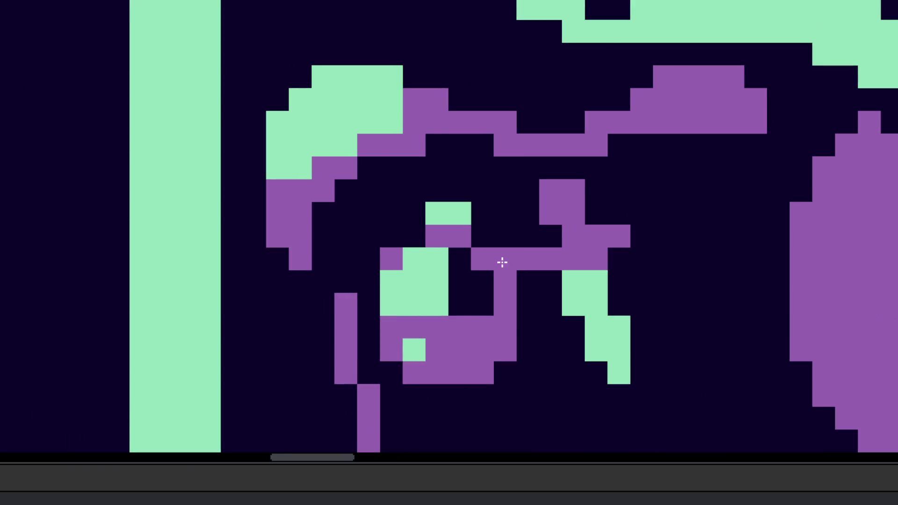
{"action": "left_click_drag", "start_coordinate": [505, 259], "coordinate": [503, 280]}
{"action": "scroll", "coordinate": [496, 295], "scroll_direction": "down", "scroll_amount": 5}
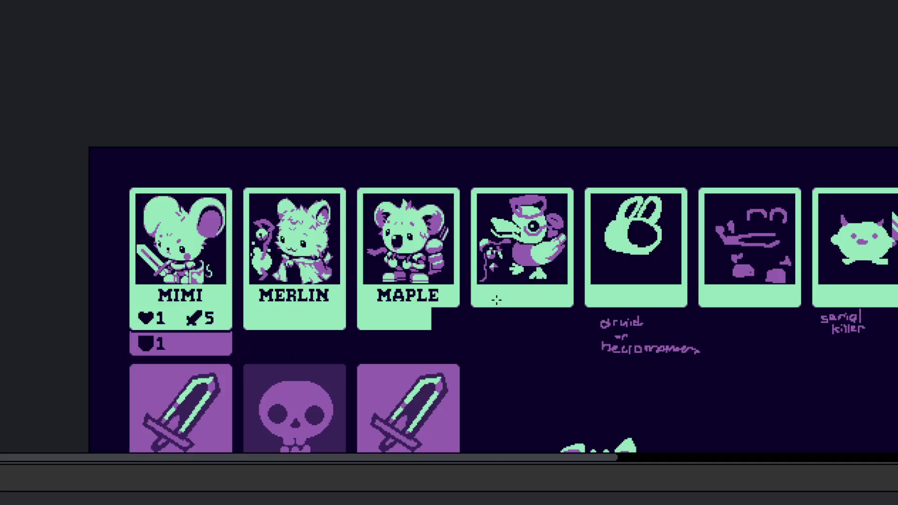
{"action": "scroll", "coordinate": [496, 293], "scroll_direction": "up", "scroll_amount": 3}
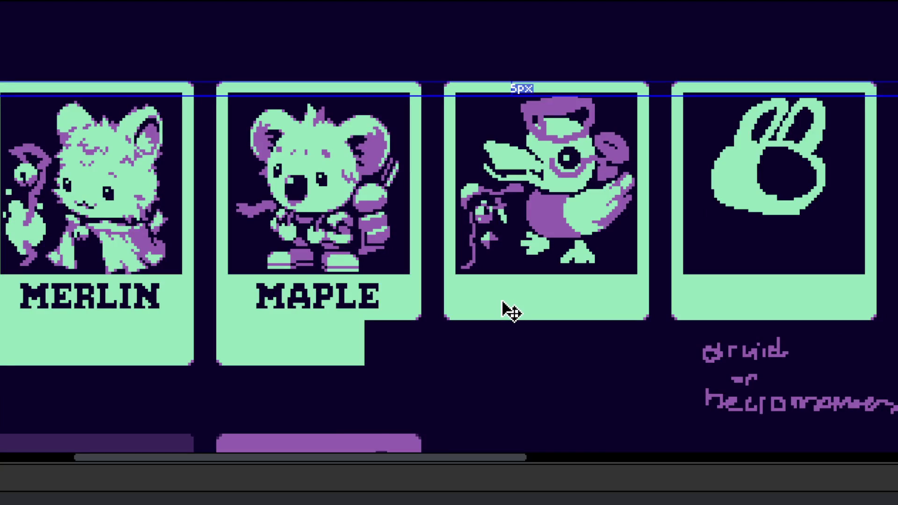
Step: Turn a purple stem pixel green and darken a green stem pixel
{"action": "scroll", "coordinate": [486, 266], "scroll_direction": "up", "scroll_amount": 5}
{"action": "right_click", "coordinate": [491, 146]}
{"action": "left_click", "coordinate": [506, 115]}
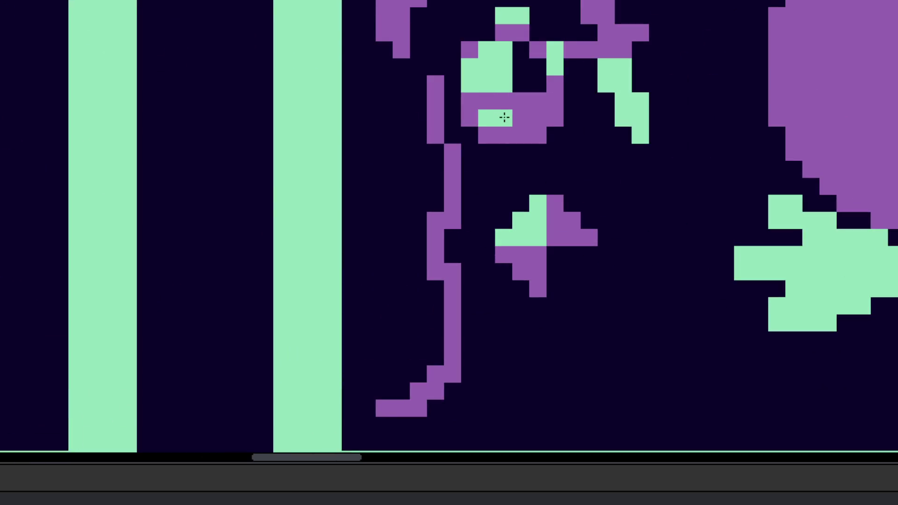
{"action": "scroll", "coordinate": [482, 234], "scroll_direction": "up", "scroll_amount": 3}
{"action": "scroll", "coordinate": [474, 180], "scroll_direction": "up", "scroll_amount": 2}
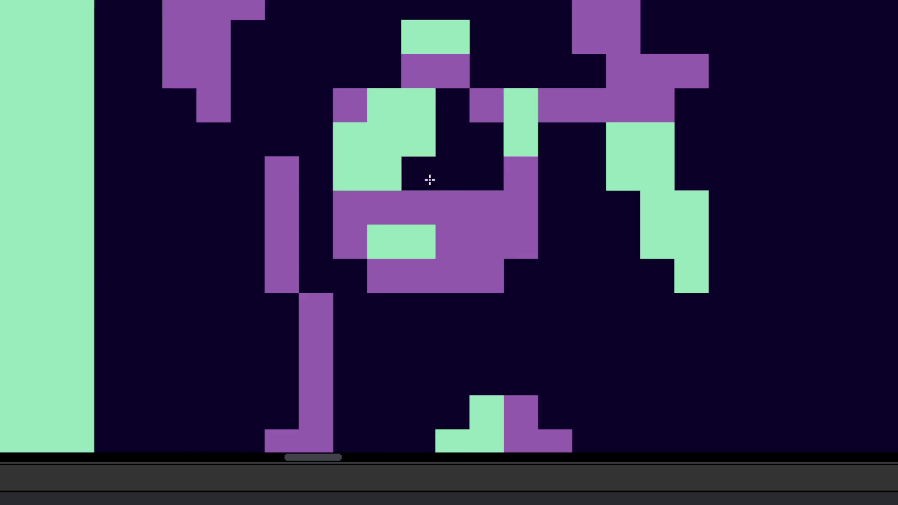
{"action": "scroll", "coordinate": [446, 172], "scroll_direction": "down", "scroll_amount": 5}
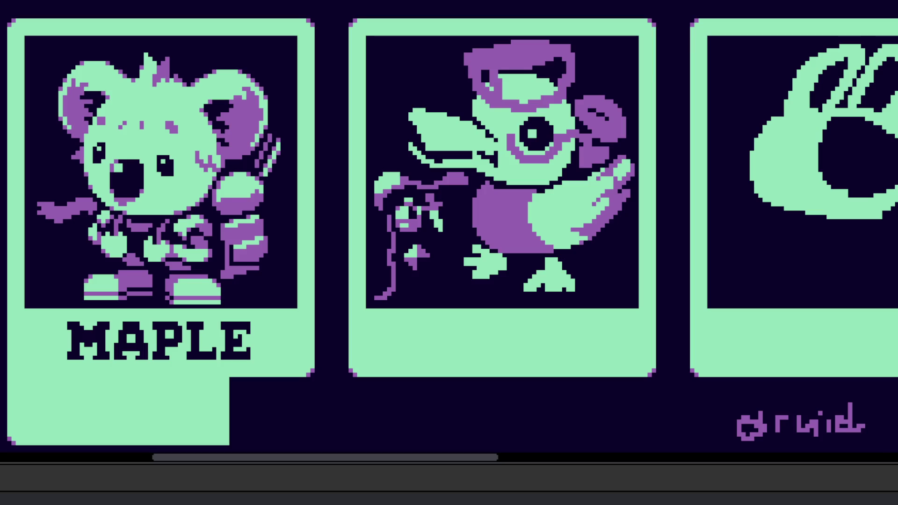
Step: Hand-write 'Kpop' in green beneath the 'serial killer' note
{"action": "scroll", "coordinate": [580, 268], "scroll_direction": "right", "scroll_amount": 1}
{"action": "scroll", "coordinate": [627, 257], "scroll_direction": "down", "scroll_amount": 5}
{"action": "scroll", "coordinate": [627, 257], "scroll_direction": "up", "scroll_amount": 5}
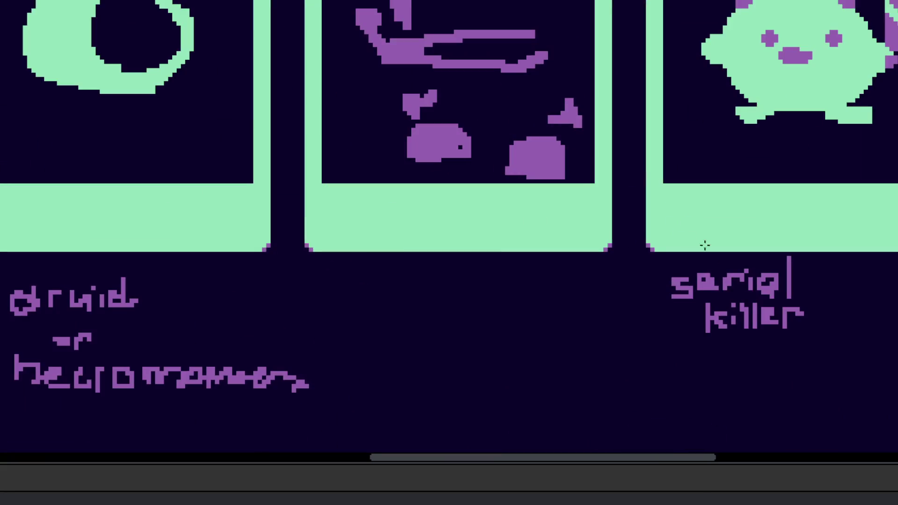
{"action": "scroll", "coordinate": [687, 236], "scroll_direction": "right", "scroll_amount": 3}
{"action": "scroll", "coordinate": [527, 306], "scroll_direction": "up", "scroll_amount": 1}
{"action": "mouse_move", "coordinate": [498, 290]}
{"action": "left_mouse_down"}
{"action": "mouse_move", "coordinate": [507, 319]}
{"action": "mouse_move", "coordinate": [545, 318]}
{"action": "left_mouse_up"}
{"action": "scroll", "coordinate": [535, 313], "scroll_direction": "up", "scroll_amount": 1}
{"action": "mouse_move", "coordinate": [547, 294]}
{"action": "left_mouse_down"}
{"action": "mouse_move", "coordinate": [547, 339]}
{"action": "mouse_move", "coordinate": [571, 309]}
{"action": "mouse_move", "coordinate": [560, 305]}
{"action": "mouse_move", "coordinate": [603, 309]}
{"action": "mouse_move", "coordinate": [617, 332]}
{"action": "left_mouse_up"}
{"action": "left_click_drag", "start_coordinate": [616, 284], "coordinate": [616, 310]}
Step: Write 'demon hunter' in green on the line below 'Kpop'
{"action": "scroll", "coordinate": [597, 310], "scroll_direction": "right", "scroll_amount": 3}
{"action": "scroll", "coordinate": [597, 310], "scroll_direction": "down", "scroll_amount": 1}
{"action": "mouse_move", "coordinate": [439, 308]}
{"action": "left_mouse_down"}
{"action": "mouse_move", "coordinate": [438, 333]}
{"action": "mouse_move", "coordinate": [496, 343]}
{"action": "mouse_move", "coordinate": [570, 328]}
{"action": "mouse_move", "coordinate": [573, 360]}
{"action": "mouse_move", "coordinate": [423, 321]}
{"action": "mouse_move", "coordinate": [425, 345]}
{"action": "left_mouse_up"}
{"action": "scroll", "coordinate": [514, 341], "scroll_direction": "down", "scroll_amount": 1}
{"action": "scroll", "coordinate": [514, 342], "scroll_direction": "right", "scroll_amount": 1}
{"action": "left_click_drag", "start_coordinate": [427, 327], "coordinate": [455, 345]}
{"action": "mouse_move", "coordinate": [469, 327]}
{"action": "left_mouse_down"}
{"action": "mouse_move", "coordinate": [474, 341]}
{"action": "mouse_move", "coordinate": [526, 322]}
{"action": "mouse_move", "coordinate": [585, 349]}
{"action": "left_mouse_up"}
{"action": "scroll", "coordinate": [592, 369], "scroll_direction": "down", "scroll_amount": 3}
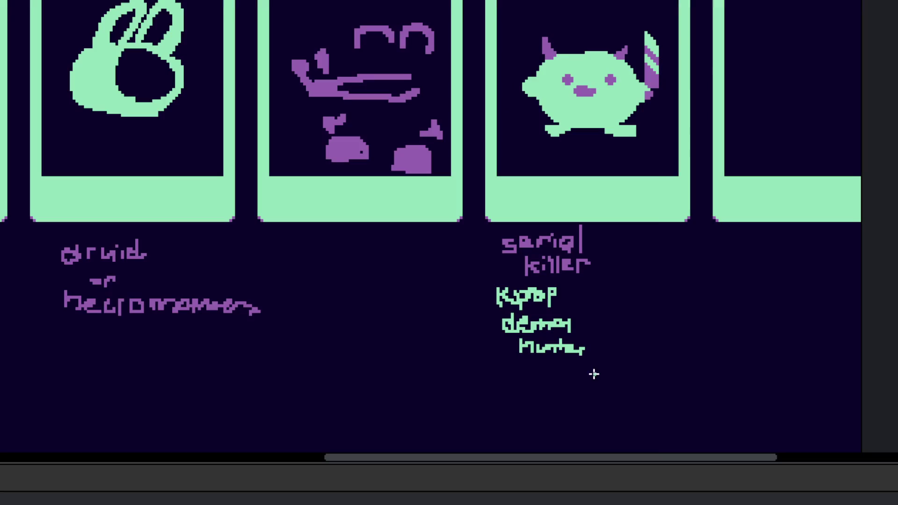
{"action": "scroll", "coordinate": [491, 177], "scroll_direction": "up", "scroll_amount": 3}
{"action": "scroll", "coordinate": [496, 192], "scroll_direction": "up", "scroll_amount": 1}
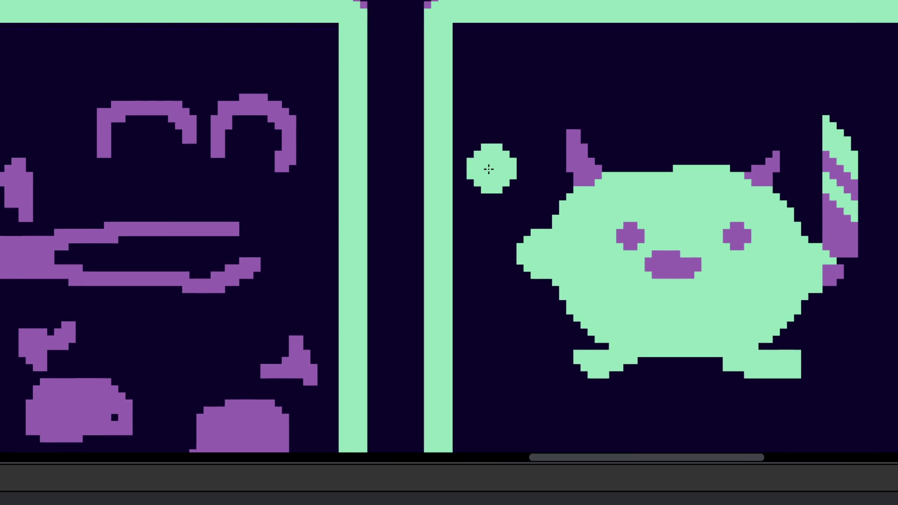
Step: Paint a purple dot beside the horned creature's face and a small green patch joining its head
{"action": "left_click", "coordinate": [541, 90]}
{"action": "key", "text": "v"}
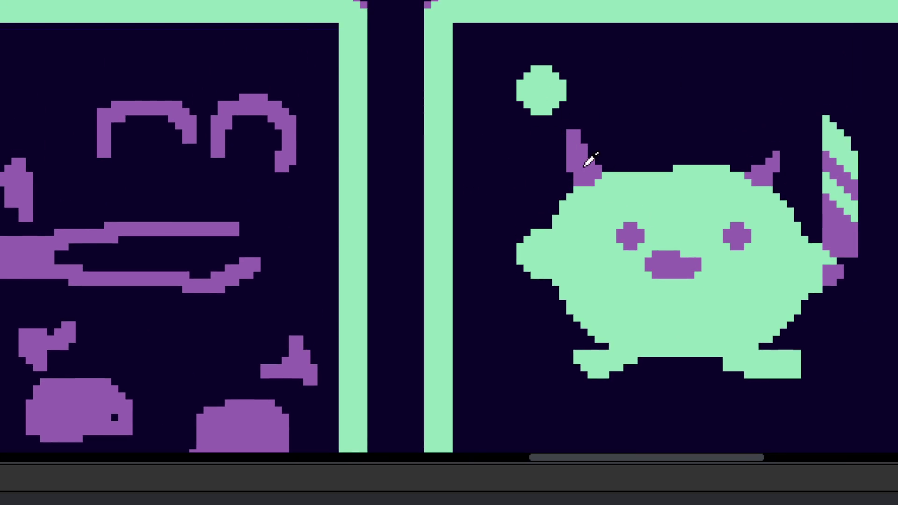
{"action": "key", "text": "b"}
{"action": "left_click", "coordinate": [491, 200]}
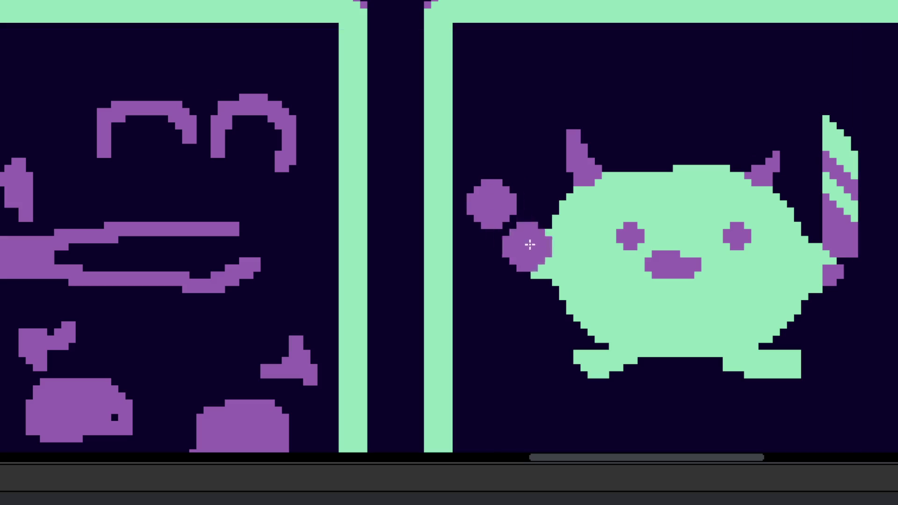
{"action": "scroll", "coordinate": [490, 239], "scroll_direction": "up", "scroll_amount": 2}
{"action": "key", "text": "bracketleft"}
{"action": "key", "text": "bracketleft"}
{"action": "key", "text": "bracketleft"}
{"action": "mouse_move", "coordinate": [501, 238]}
{"action": "left_mouse_down"}
{"action": "mouse_move", "coordinate": [515, 283]}
{"action": "mouse_move", "coordinate": [513, 228]}
{"action": "mouse_move", "coordinate": [490, 262]}
{"action": "left_mouse_up"}
{"action": "scroll", "coordinate": [527, 186], "scroll_direction": "up", "scroll_amount": 3}
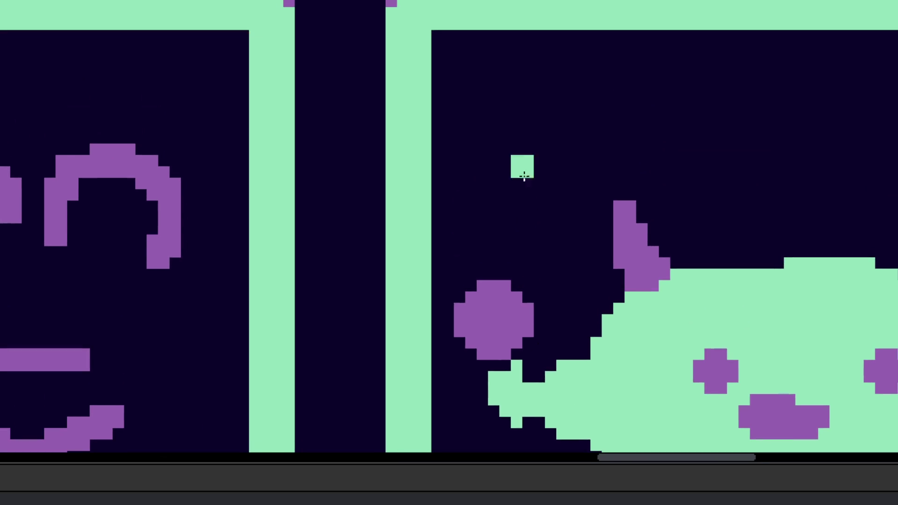
Step: Paint two green music notes, each with a round body, stem and flag, beside the creature
{"action": "key", "text": "bracketright"}
{"action": "key", "text": "bracketright"}
{"action": "key", "text": "bracketright"}
{"action": "left_click", "coordinate": [521, 200]}
{"action": "key", "text": "bracketleft"}
{"action": "key", "text": "bracketleft"}
{"action": "key", "text": "bracketleft"}
{"action": "mouse_move", "coordinate": [561, 193]}
{"action": "left_mouse_down"}
{"action": "mouse_move", "coordinate": [563, 97]}
{"action": "mouse_move", "coordinate": [652, 112]}
{"action": "mouse_move", "coordinate": [568, 81]}
{"action": "mouse_move", "coordinate": [651, 131]}
{"action": "mouse_move", "coordinate": [566, 196]}
{"action": "left_mouse_up"}
{"action": "left_click_drag", "start_coordinate": [655, 188], "coordinate": [425, 237]}
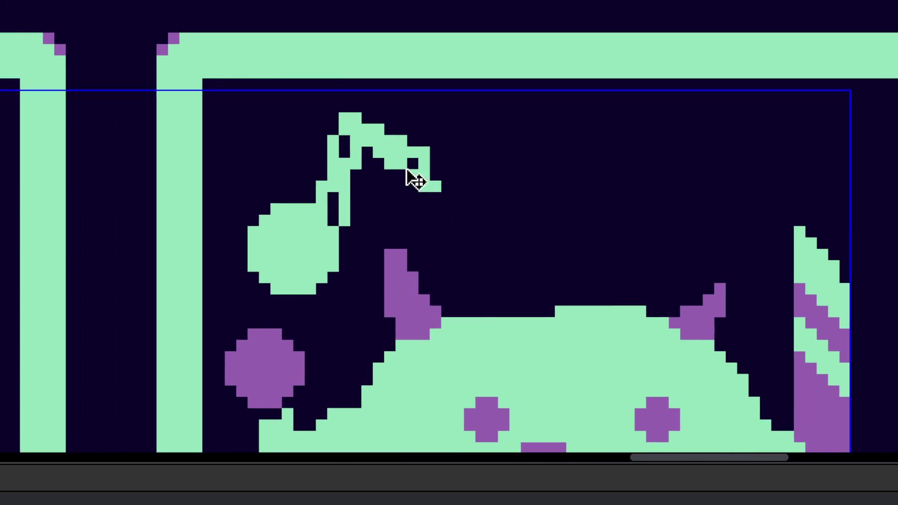
{"action": "key", "text": "bracketright"}
{"action": "key", "text": "bracketright"}
{"action": "left_click", "coordinate": [555, 209]}
{"action": "key", "text": "bracketleft"}
{"action": "key", "text": "bracketleft"}
{"action": "mouse_move", "coordinate": [569, 194]}
{"action": "left_mouse_down"}
{"action": "mouse_move", "coordinate": [593, 134]}
{"action": "mouse_move", "coordinate": [560, 137]}
{"action": "mouse_move", "coordinate": [626, 150]}
{"action": "mouse_move", "coordinate": [613, 156]}
{"action": "left_mouse_up"}
Step: Move the duck card's vine and flower one block to the right
{"action": "scroll", "coordinate": [613, 159], "scroll_direction": "down", "scroll_amount": 1}
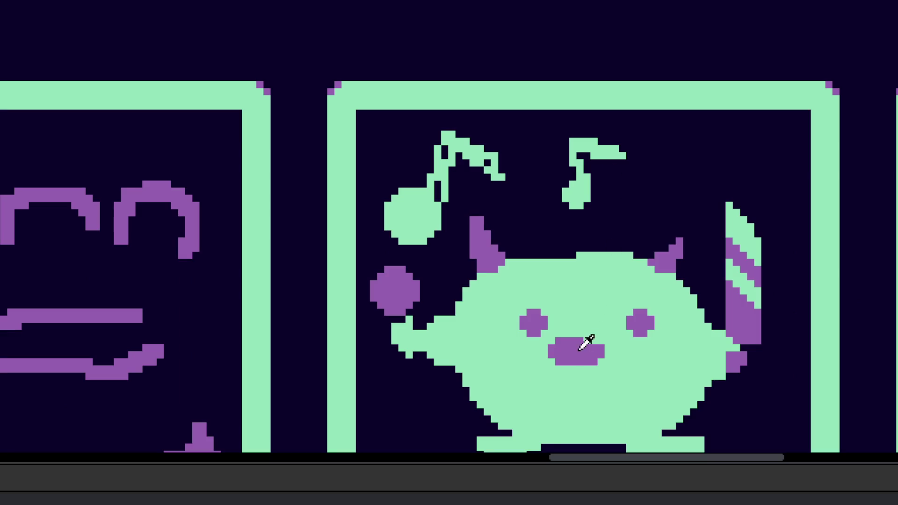
{"action": "scroll", "coordinate": [570, 354], "scroll_direction": "down", "scroll_amount": 2}
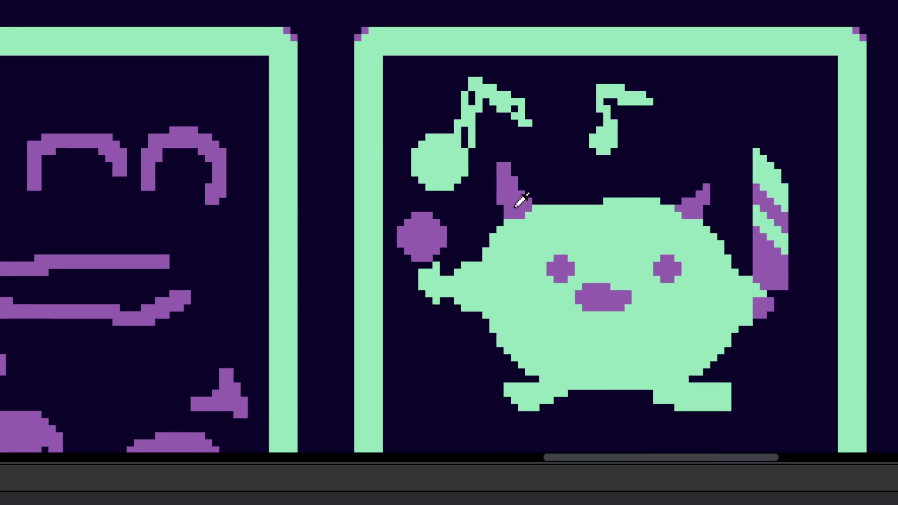
{"action": "scroll", "coordinate": [512, 292], "scroll_direction": "down", "scroll_amount": 1}
{"action": "scroll", "coordinate": [552, 321], "scroll_direction": "down", "scroll_amount": 1}
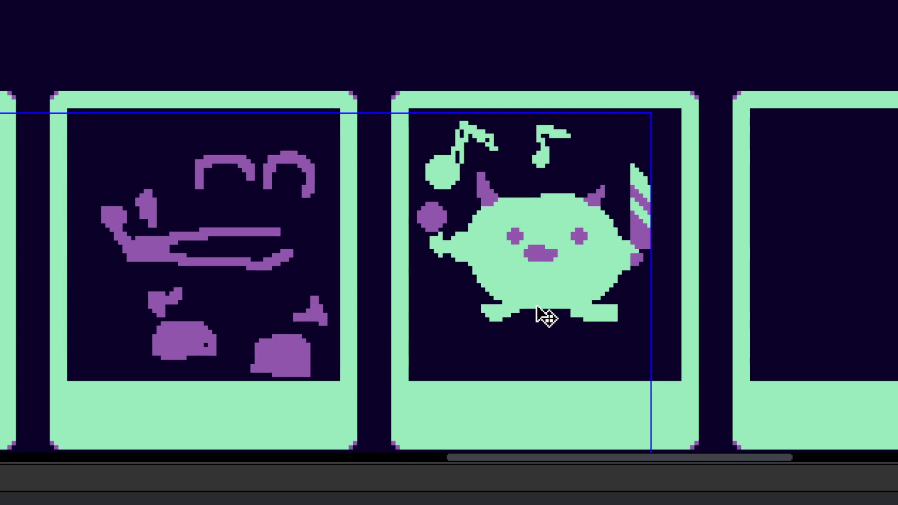
{"action": "scroll", "coordinate": [495, 271], "scroll_direction": "down", "scroll_amount": 1}
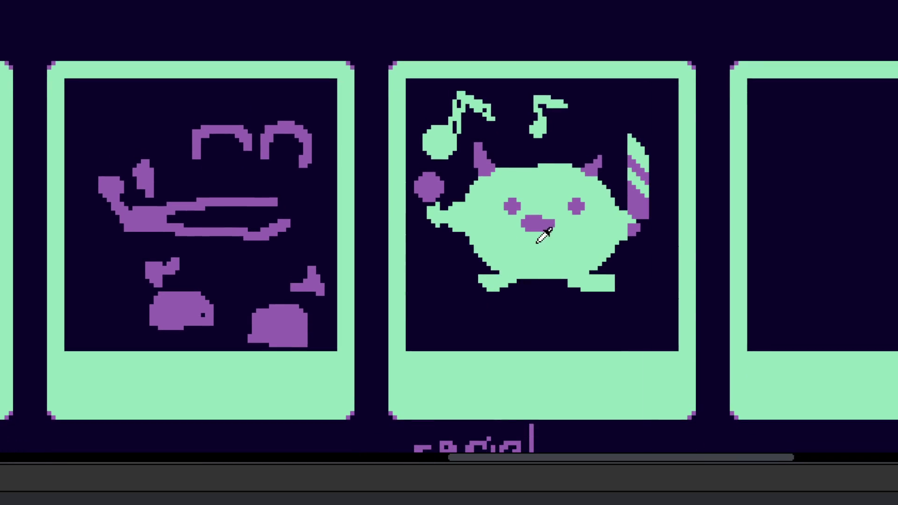
{"action": "scroll", "coordinate": [556, 251], "scroll_direction": "down", "scroll_amount": 3}
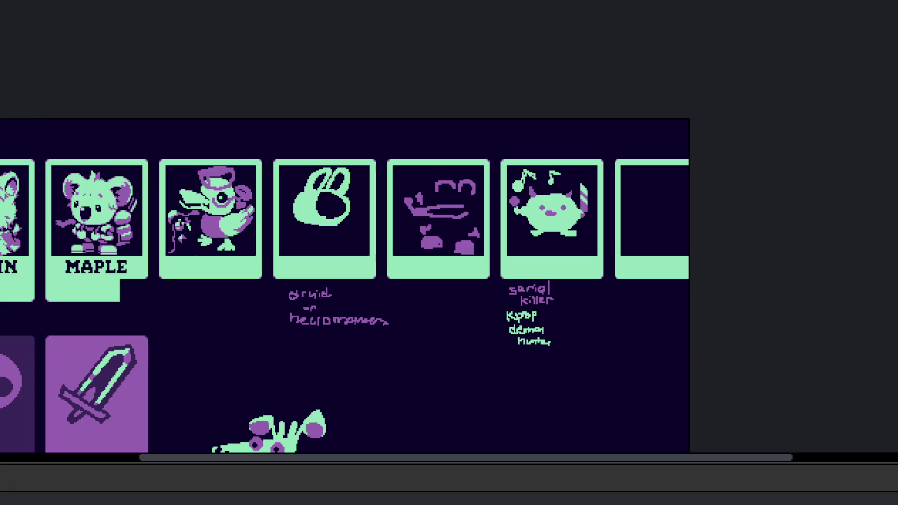
{"action": "scroll", "coordinate": [280, 287], "scroll_direction": "left", "scroll_amount": 2}
{"action": "scroll", "coordinate": [392, 287], "scroll_direction": "up", "scroll_amount": 3}
{"action": "left_click_drag", "start_coordinate": [537, 366], "coordinate": [691, 372]}
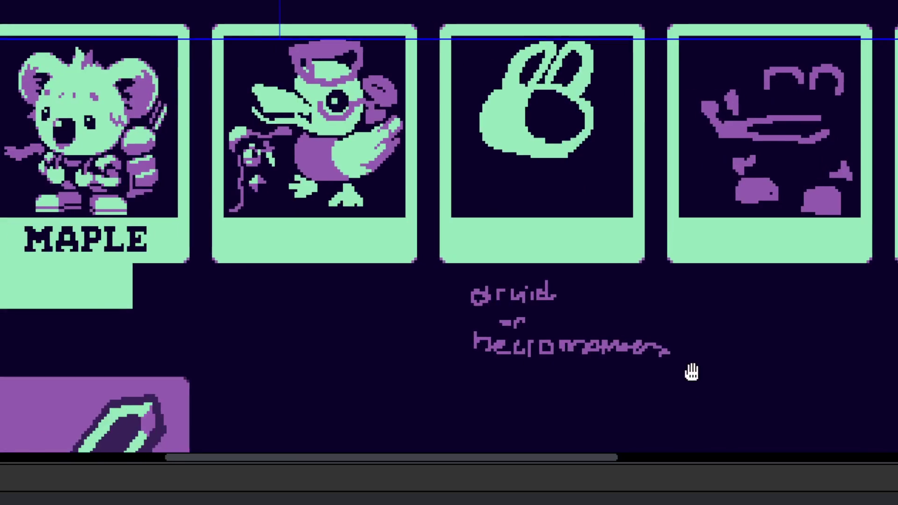
{"action": "scroll", "coordinate": [309, 140], "scroll_direction": "up", "scroll_amount": 3}
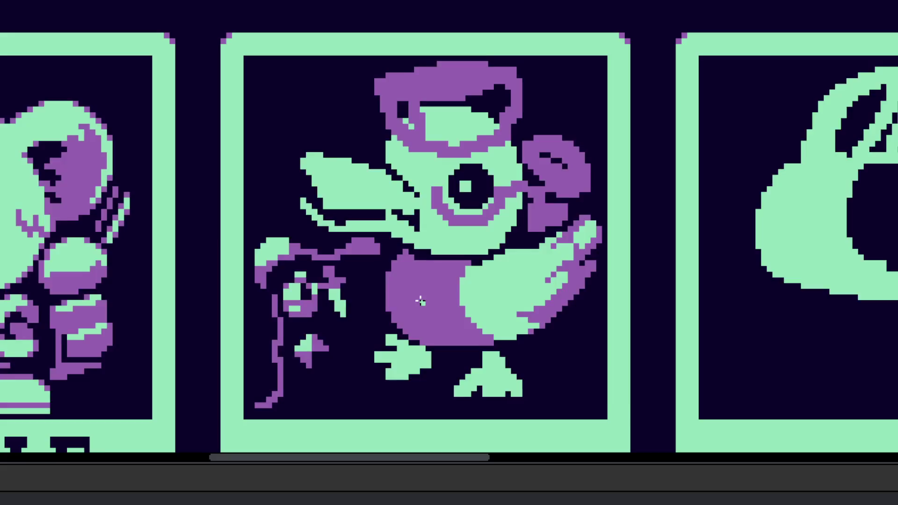
{"action": "scroll", "coordinate": [420, 301], "scroll_direction": "up", "scroll_amount": 3}
{"action": "scroll", "coordinate": [286, 259], "scroll_direction": "up", "scroll_amount": 2}
{"action": "scroll", "coordinate": [461, 243], "scroll_direction": "up", "scroll_amount": 2}
{"action": "scroll", "coordinate": [467, 252], "scroll_direction": "down", "scroll_amount": 10}
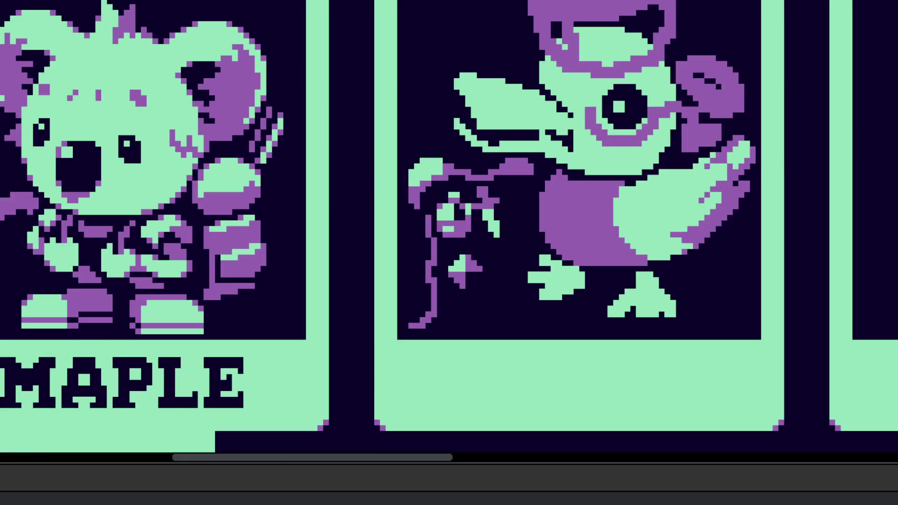
{"action": "scroll", "coordinate": [467, 205], "scroll_direction": "up", "scroll_amount": 3}
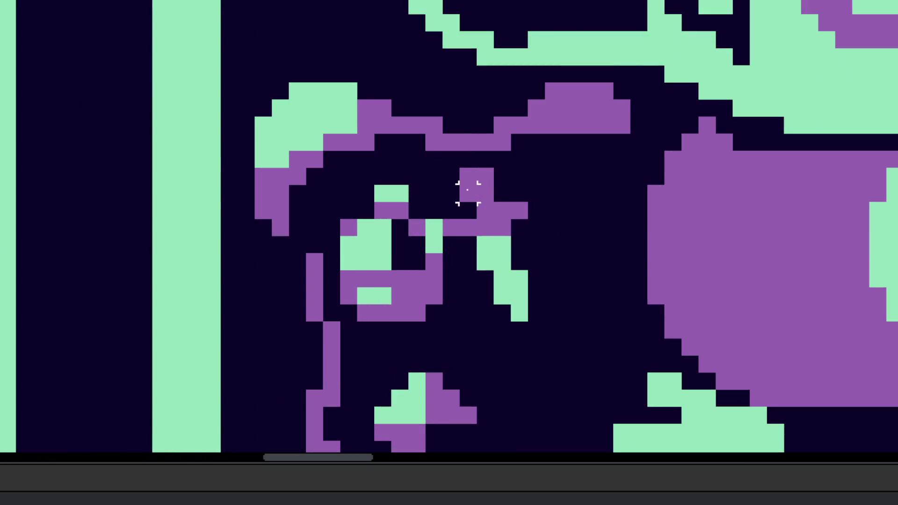
{"action": "mouse_move", "coordinate": [451, 175]}
{"action": "left_mouse_down"}
{"action": "mouse_move", "coordinate": [517, 301]}
{"action": "mouse_move", "coordinate": [533, 294]}
{"action": "left_mouse_up"}
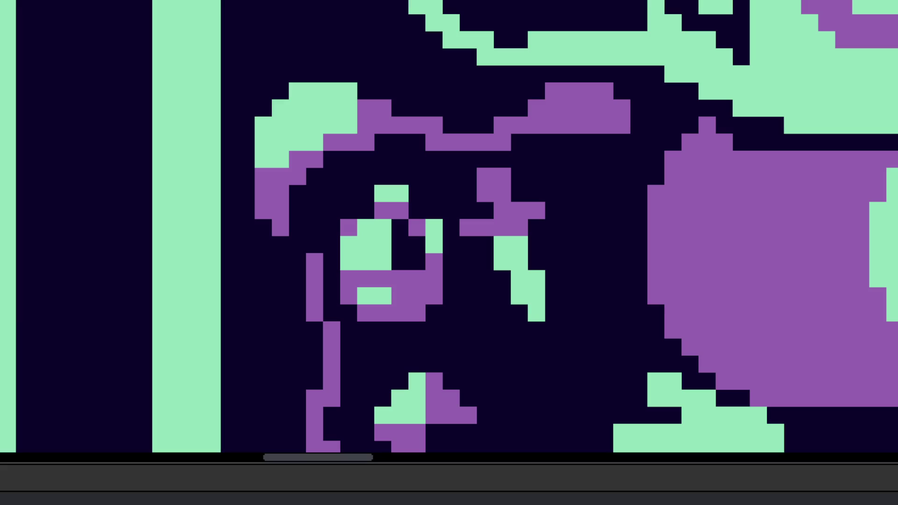
Step: Add purple pixels and a short purple stroke around the flower
{"action": "scroll", "coordinate": [416, 261], "scroll_direction": "down", "scroll_amount": 5}
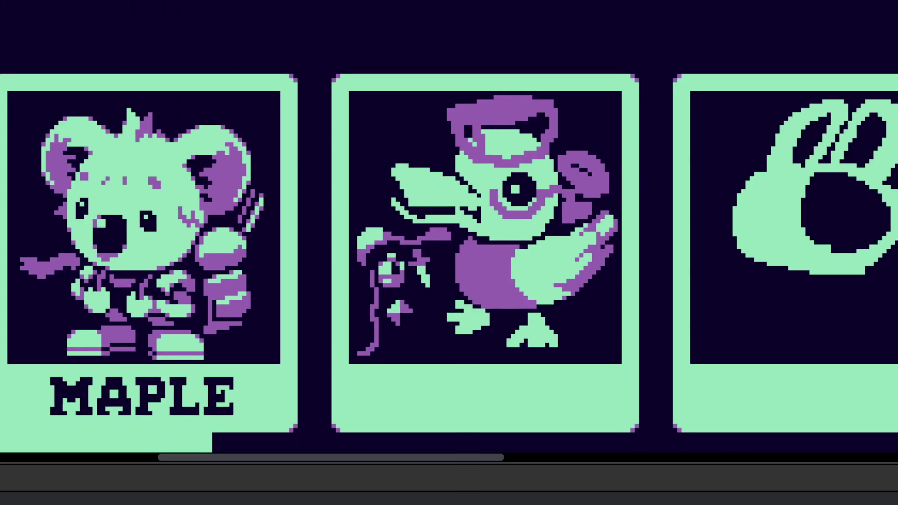
{"action": "scroll", "coordinate": [409, 311], "scroll_direction": "up", "scroll_amount": 3}
{"action": "scroll", "coordinate": [425, 296], "scroll_direction": "up", "scroll_amount": 2}
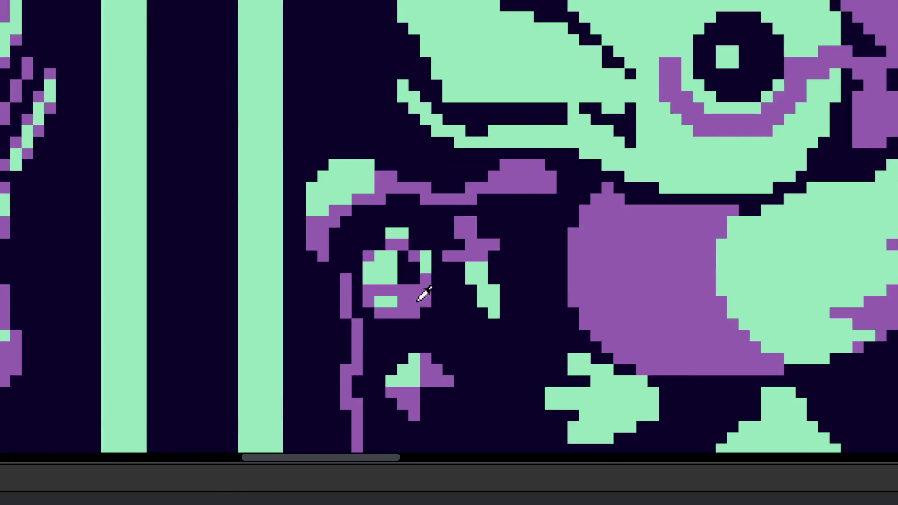
{"action": "scroll", "coordinate": [520, 340], "scroll_direction": "up", "scroll_amount": 2}
{"action": "left_click", "coordinate": [533, 291]}
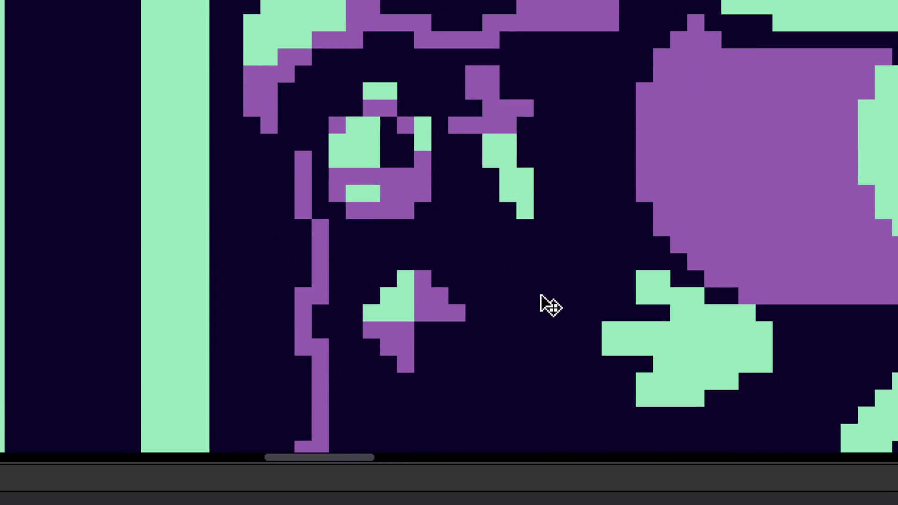
{"action": "scroll", "coordinate": [522, 309], "scroll_direction": "down", "scroll_amount": 3}
{"action": "scroll", "coordinate": [523, 309], "scroll_direction": "up", "scroll_amount": 3}
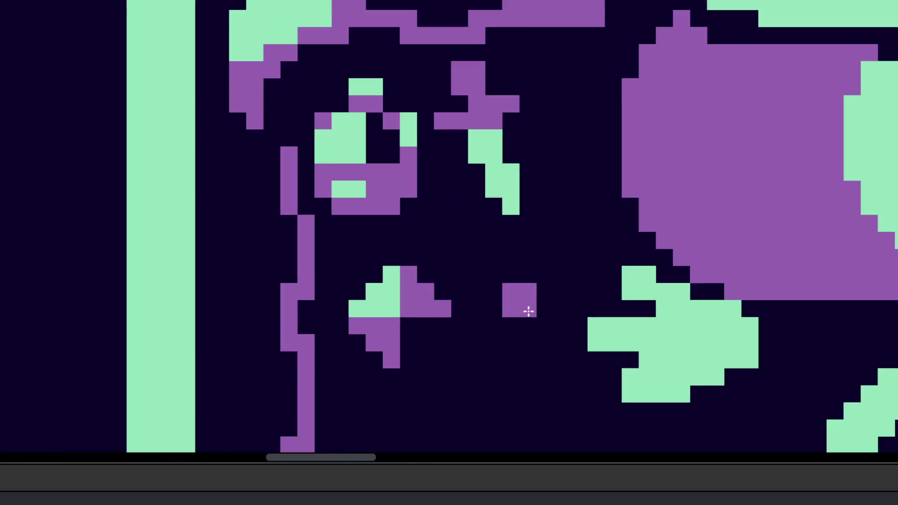
{"action": "mouse_move", "coordinate": [543, 280]}
{"action": "left_mouse_down"}
{"action": "mouse_move", "coordinate": [544, 297]}
{"action": "mouse_move", "coordinate": [562, 284]}
{"action": "left_mouse_up"}
{"action": "left_click", "coordinate": [579, 271]}
{"action": "scroll", "coordinate": [537, 324], "scroll_direction": "down", "scroll_amount": 5}
{"action": "scroll", "coordinate": [536, 325], "scroll_direction": "up", "scroll_amount": 5}
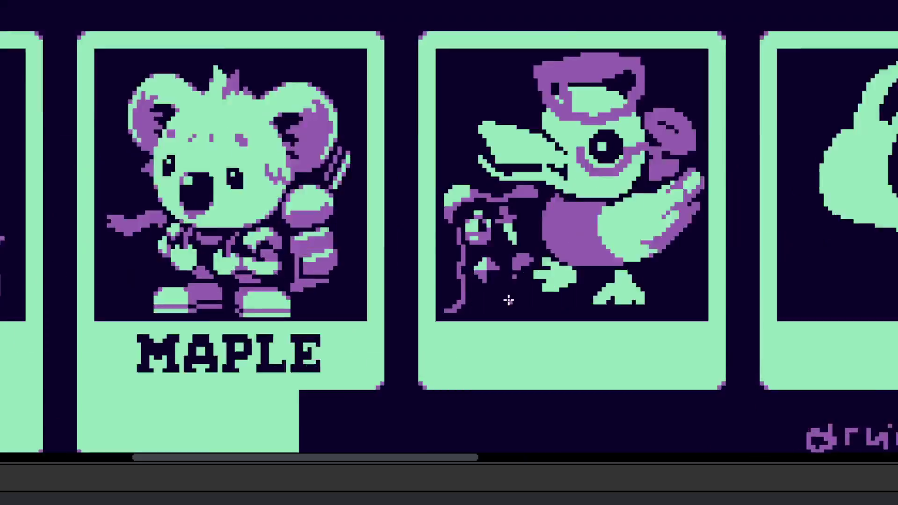
{"action": "scroll", "coordinate": [525, 231], "scroll_direction": "down", "scroll_amount": 3}
{"action": "scroll", "coordinate": [561, 323], "scroll_direction": "up", "scroll_amount": 1}
{"action": "left_click_drag", "start_coordinate": [536, 266], "coordinate": [575, 302]}
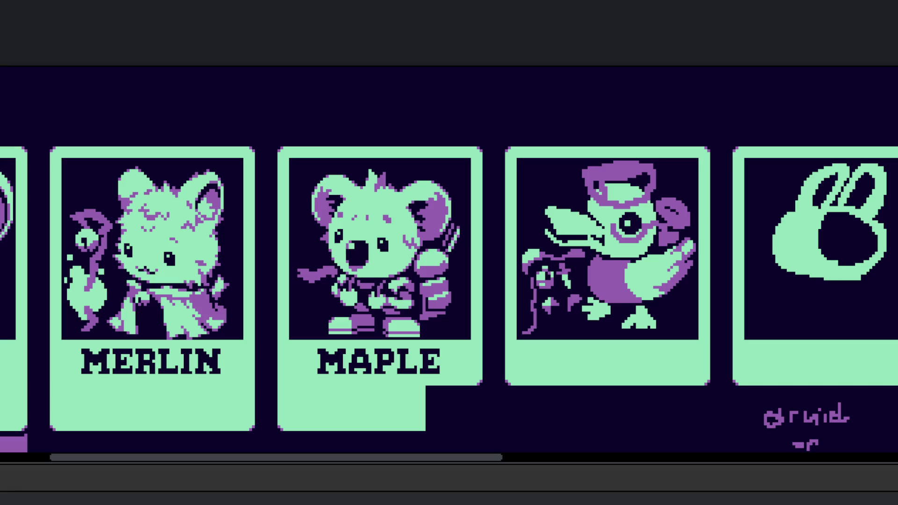
{"action": "scroll", "coordinate": [599, 260], "scroll_direction": "up", "scroll_amount": 4}
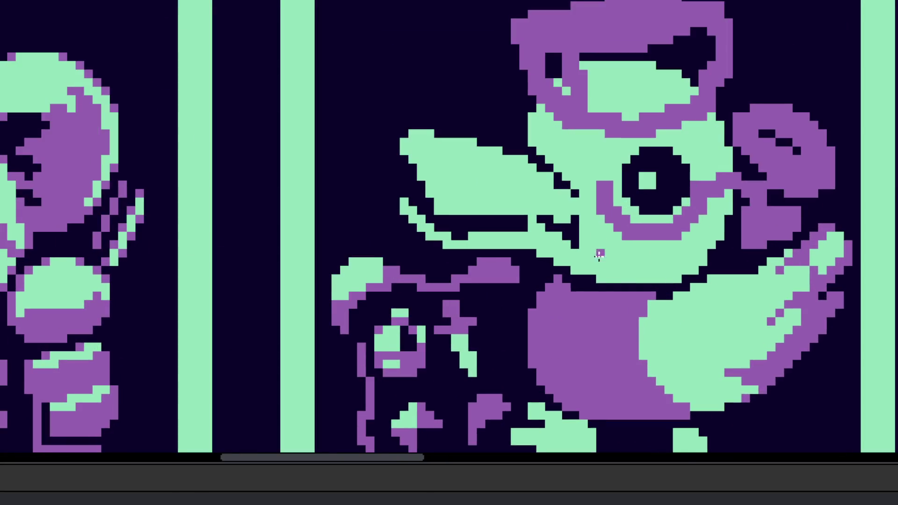
Step: Paint purple pixels and a purple block around the duck's beak, undoing an accidental full fill
{"action": "scroll", "coordinate": [599, 260], "scroll_direction": "down", "scroll_amount": 1}
{"action": "scroll", "coordinate": [599, 260], "scroll_direction": "up", "scroll_amount": 3}
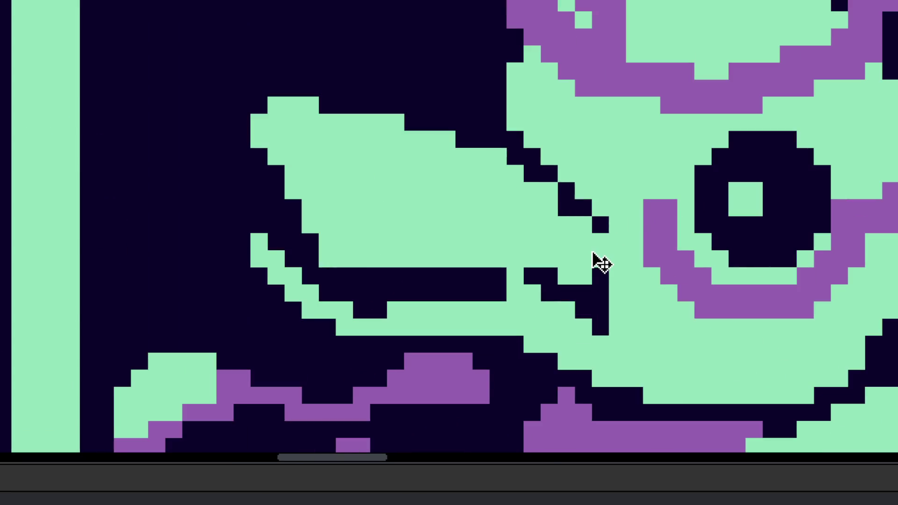
{"action": "left_click_drag", "start_coordinate": [595, 256], "coordinate": [571, 240]}
{"action": "left_click", "coordinate": [584, 280]}
{"action": "key", "text": "ctrl+z"}
{"action": "mouse_move", "coordinate": [595, 316]}
{"action": "left_mouse_down"}
{"action": "mouse_move", "coordinate": [583, 357]}
{"action": "mouse_move", "coordinate": [585, 341]}
{"action": "left_mouse_up"}
{"action": "left_click", "coordinate": [541, 260]}
{"action": "scroll", "coordinate": [561, 341], "scroll_direction": "down", "scroll_amount": 5}
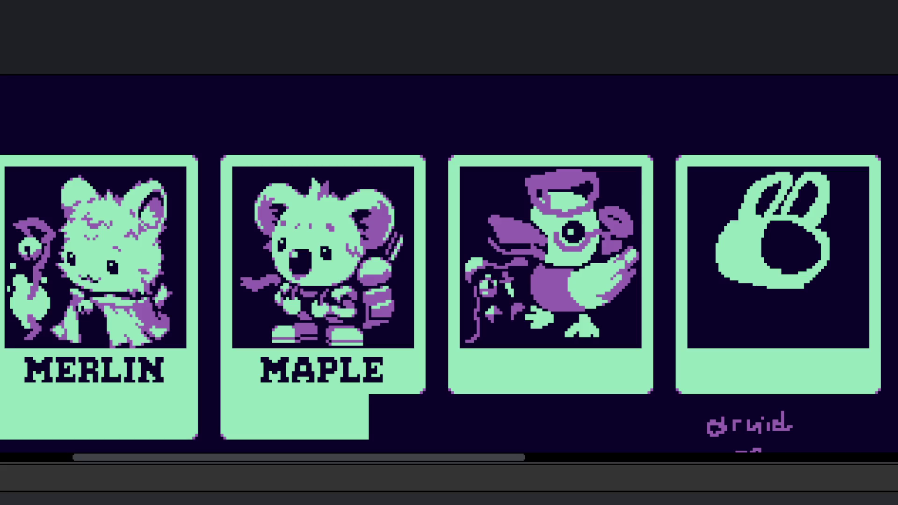
Step: Recolour the dark cells beside the green shape, including its upper-right cell, to green
{"action": "scroll", "coordinate": [487, 275], "scroll_direction": "up", "scroll_amount": 5}
{"action": "scroll", "coordinate": [507, 280], "scroll_direction": "up", "scroll_amount": 3}
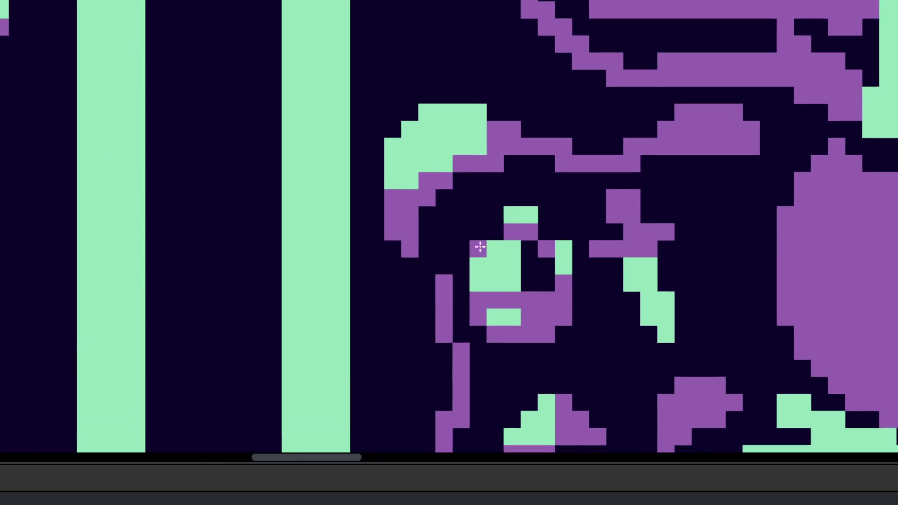
{"action": "scroll", "coordinate": [521, 242], "scroll_direction": "down", "scroll_amount": 8}
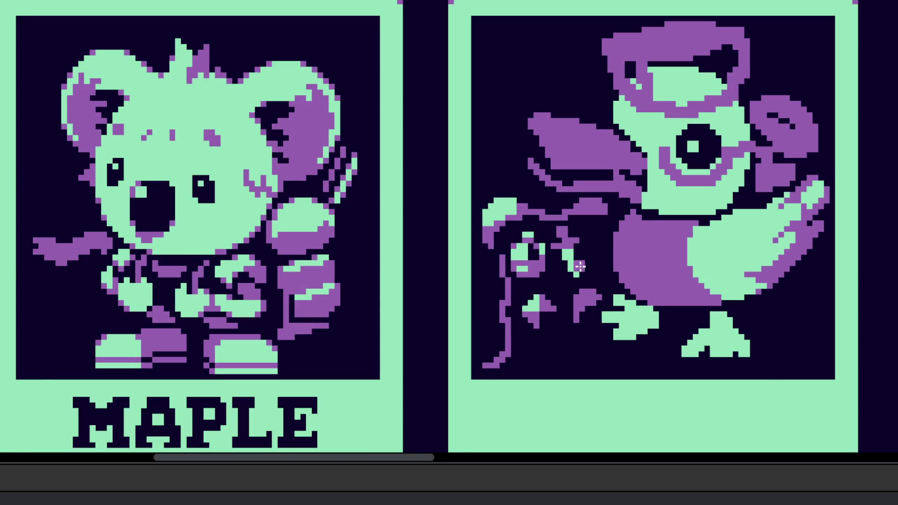
{"action": "scroll", "coordinate": [577, 265], "scroll_direction": "up", "scroll_amount": 4}
{"action": "scroll", "coordinate": [575, 267], "scroll_direction": "up", "scroll_amount": 5}
{"action": "mouse_move", "coordinate": [514, 262]}
{"action": "left_mouse_down"}
{"action": "mouse_move", "coordinate": [539, 328]}
{"action": "mouse_move", "coordinate": [575, 239]}
{"action": "left_mouse_up"}
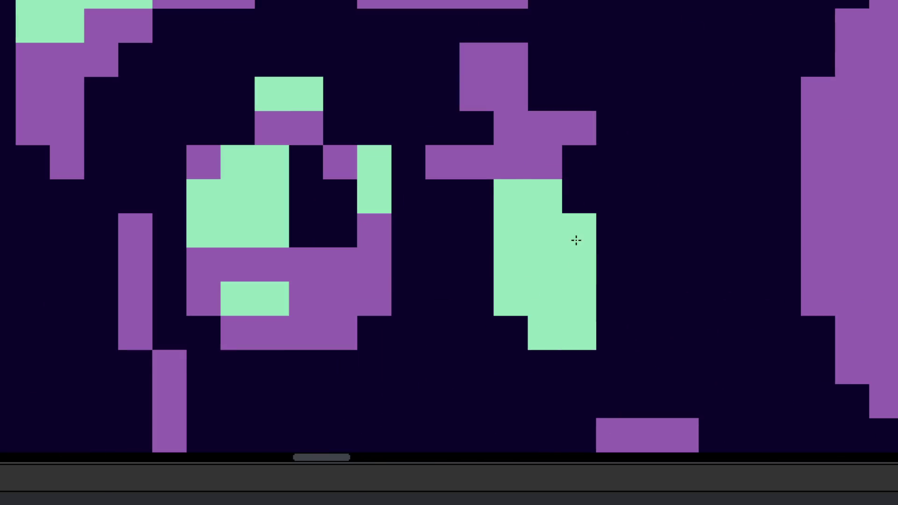
{"action": "left_click", "coordinate": [578, 197]}
Step: Paint three purple bar cells, widen the purple block two cells, and erase the leftmost hat-brim cell
{"action": "scroll", "coordinate": [514, 257], "scroll_direction": "up", "scroll_amount": 5}
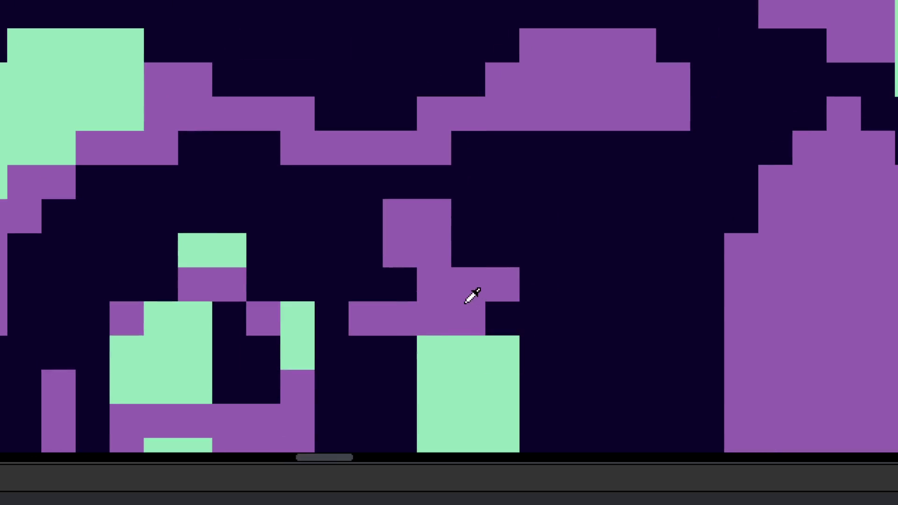
{"action": "left_click_drag", "start_coordinate": [502, 318], "coordinate": [553, 321]}
{"action": "left_click_drag", "start_coordinate": [468, 248], "coordinate": [487, 245]}
{"action": "mouse_move", "coordinate": [400, 248]}
{"action": "left_mouse_down"}
{"action": "mouse_move", "coordinate": [451, 233]}
{"action": "mouse_move", "coordinate": [469, 215]}
{"action": "left_mouse_up"}
{"action": "scroll", "coordinate": [468, 215], "scroll_direction": "down", "scroll_amount": 5}
{"action": "scroll", "coordinate": [458, 283], "scroll_direction": "up", "scroll_amount": 4}
{"action": "left_click", "coordinate": [440, 283]}
{"action": "scroll", "coordinate": [543, 327], "scroll_direction": "down", "scroll_amount": 3}
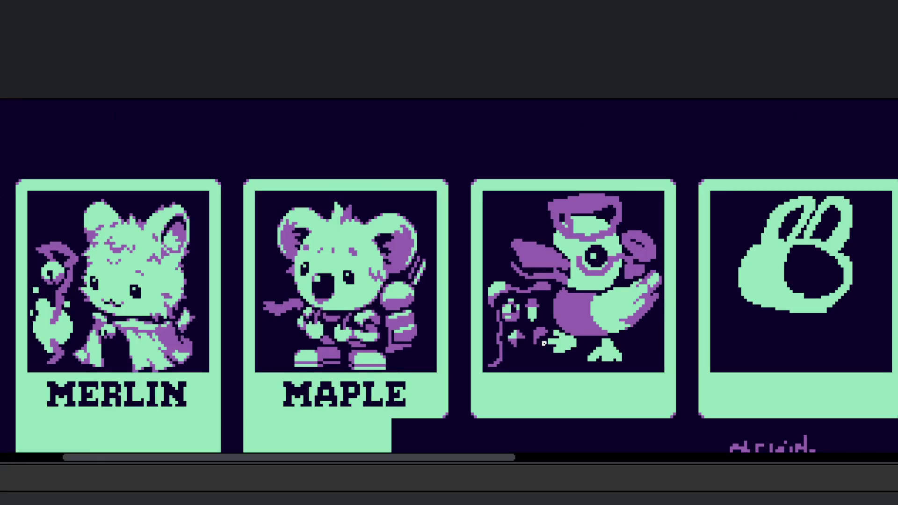
{"action": "scroll", "coordinate": [557, 349], "scroll_direction": "up", "scroll_amount": 5}
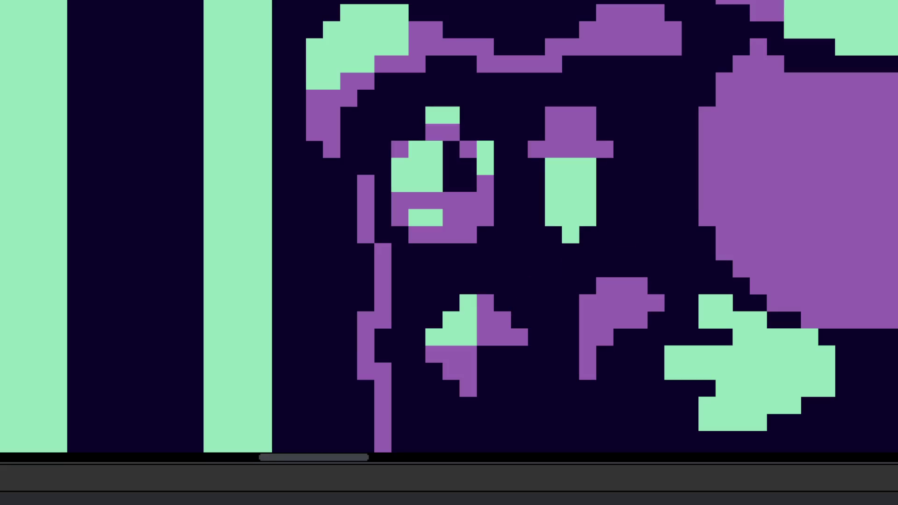
{"action": "scroll", "coordinate": [441, 207], "scroll_direction": "down", "scroll_amount": 1}
Step: Clear the old selection and loop a freehand selection around the purple shape
{"action": "mouse_move", "coordinate": [481, 243]}
{"action": "left_mouse_down"}
{"action": "mouse_move", "coordinate": [412, 237]}
{"action": "mouse_move", "coordinate": [395, 190]}
{"action": "mouse_move", "coordinate": [367, 352]}
{"action": "mouse_move", "coordinate": [377, 407]}
{"action": "mouse_move", "coordinate": [511, 286]}
{"action": "left_mouse_up"}
{"action": "key", "text": "ctrl+d"}
{"action": "scroll", "coordinate": [577, 290], "scroll_direction": "up", "scroll_amount": 1}
{"action": "mouse_move", "coordinate": [565, 270]}
{"action": "left_mouse_down"}
{"action": "mouse_move", "coordinate": [497, 341]}
{"action": "mouse_move", "coordinate": [597, 254]}
{"action": "mouse_move", "coordinate": [603, 261]}
{"action": "left_mouse_up"}
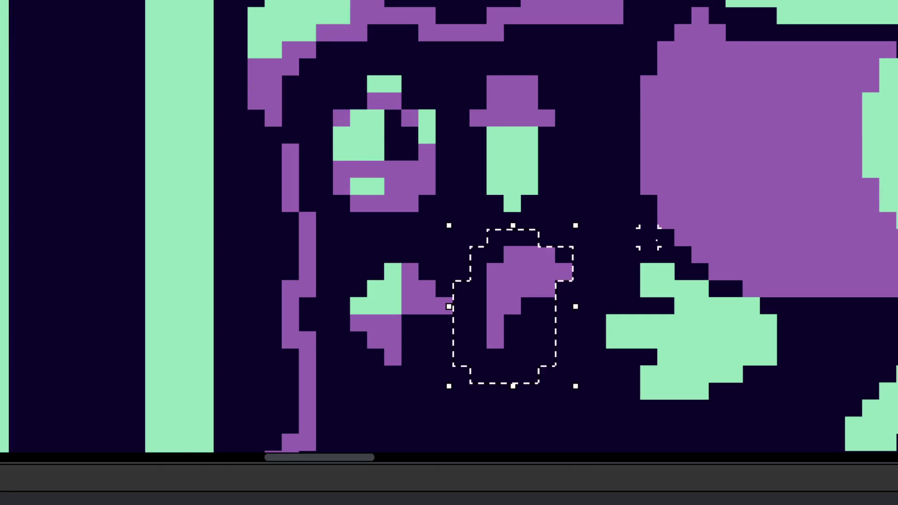
{"action": "scroll", "coordinate": [561, 261], "scroll_direction": "down", "scroll_amount": 3}
{"action": "scroll", "coordinate": [561, 261], "scroll_direction": "up", "scroll_amount": 3}
Step: Extend the purple bar row to link the staff, ring and hat, ending past the hat
{"action": "left_click", "coordinate": [451, 228]}
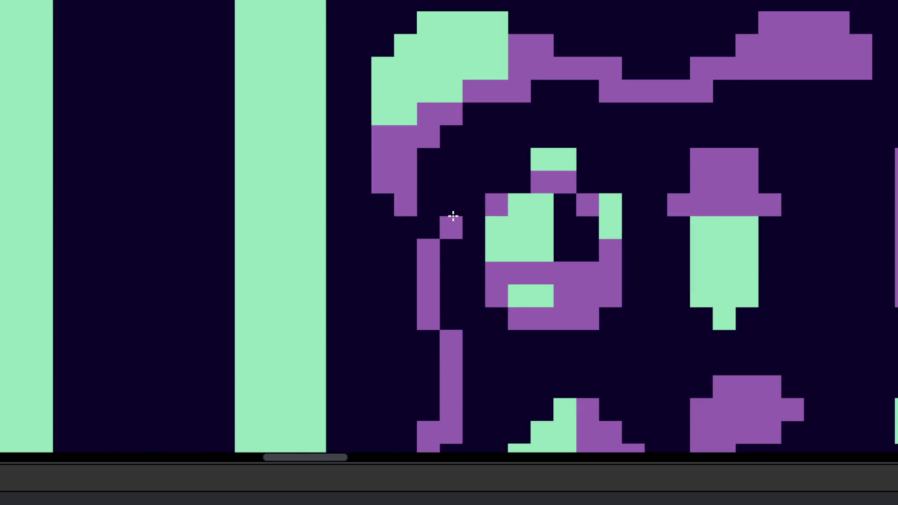
{"action": "left_click", "coordinate": [471, 228]}
{"action": "left_click", "coordinate": [434, 226]}
{"action": "left_click", "coordinate": [633, 228]}
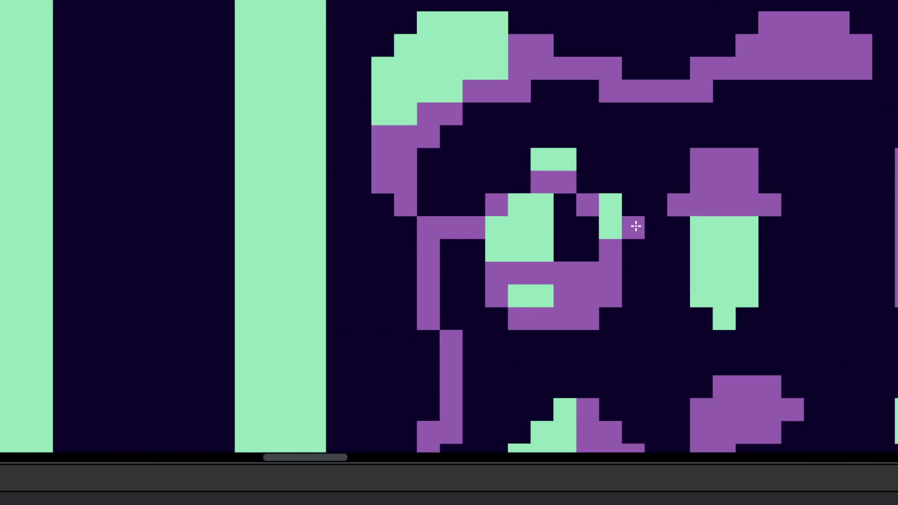
{"action": "left_click", "coordinate": [655, 228]}
{"action": "left_click", "coordinate": [792, 227]}
{"action": "left_click_drag", "start_coordinate": [813, 228], "coordinate": [842, 228]}
{"action": "left_click", "coordinate": [853, 228]}
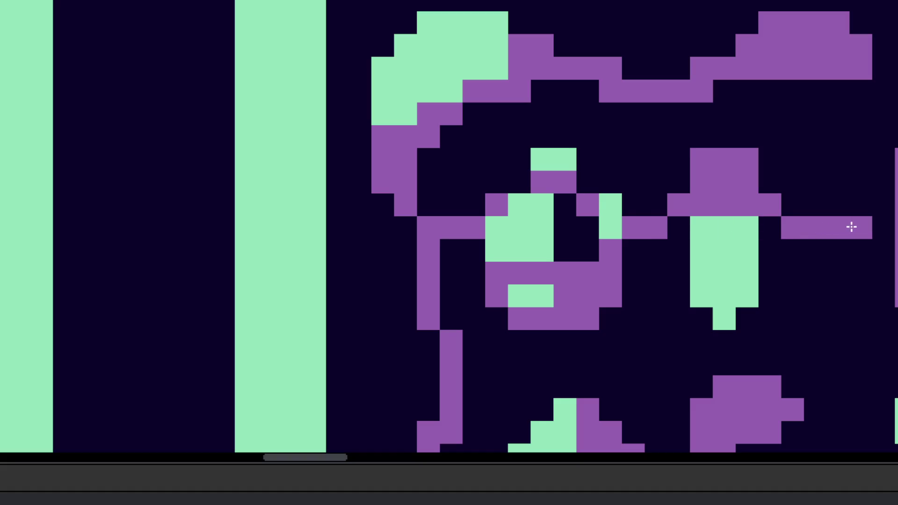
{"action": "scroll", "coordinate": [571, 285], "scroll_direction": "down", "scroll_amount": 5}
{"action": "scroll", "coordinate": [580, 306], "scroll_direction": "up", "scroll_amount": 2}
{"action": "key", "text": "ctrl"}
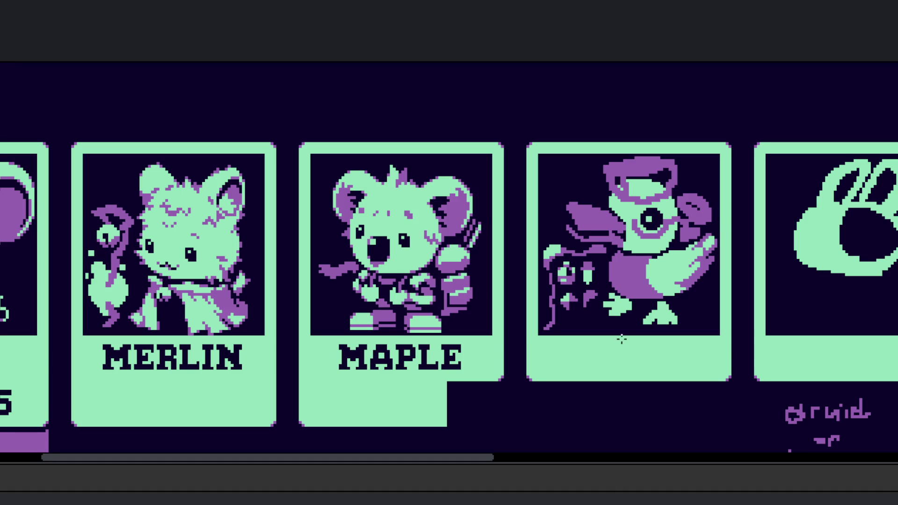
Step: Copy the duck drawing from the third card to a spot below the card row
{"action": "left_click_drag", "start_coordinate": [620, 340], "coordinate": [577, 281]}
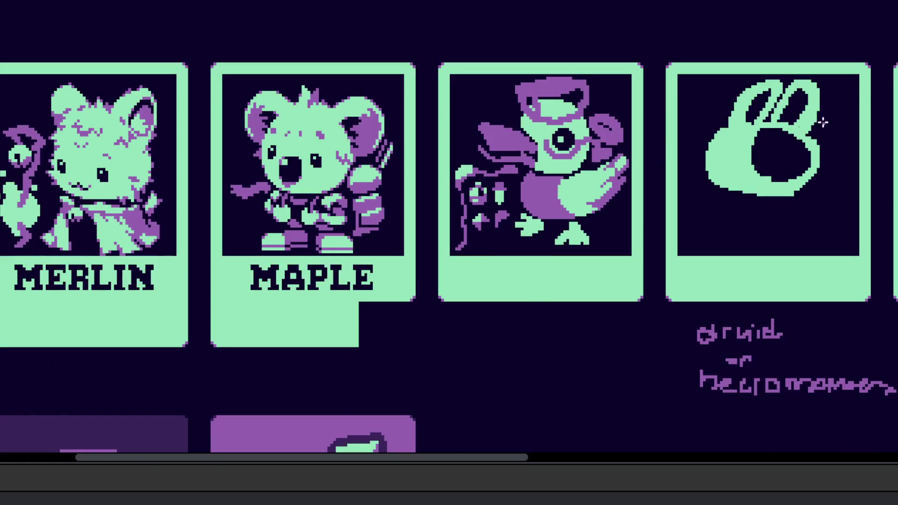
{"action": "mouse_move", "coordinate": [444, 54]}
{"action": "left_mouse_down"}
{"action": "mouse_move", "coordinate": [523, 128]}
{"action": "mouse_move", "coordinate": [659, 292]}
{"action": "mouse_move", "coordinate": [606, 460]}
{"action": "mouse_move", "coordinate": [567, 301]}
{"action": "left_mouse_up"}
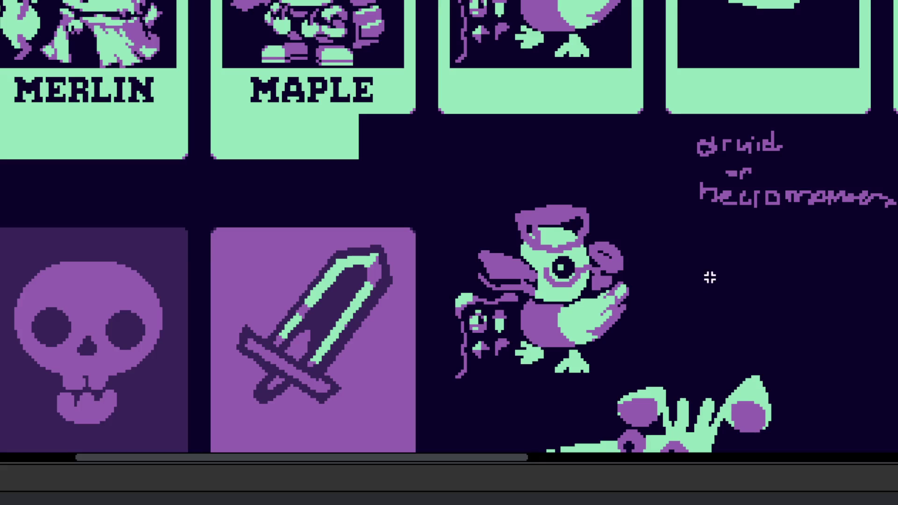
{"action": "scroll", "coordinate": [705, 271], "scroll_direction": "down", "scroll_amount": 3}
{"action": "scroll", "coordinate": [595, 277], "scroll_direction": "down", "scroll_amount": 3}
{"action": "scroll", "coordinate": [567, 223], "scroll_direction": "up", "scroll_amount": 2}
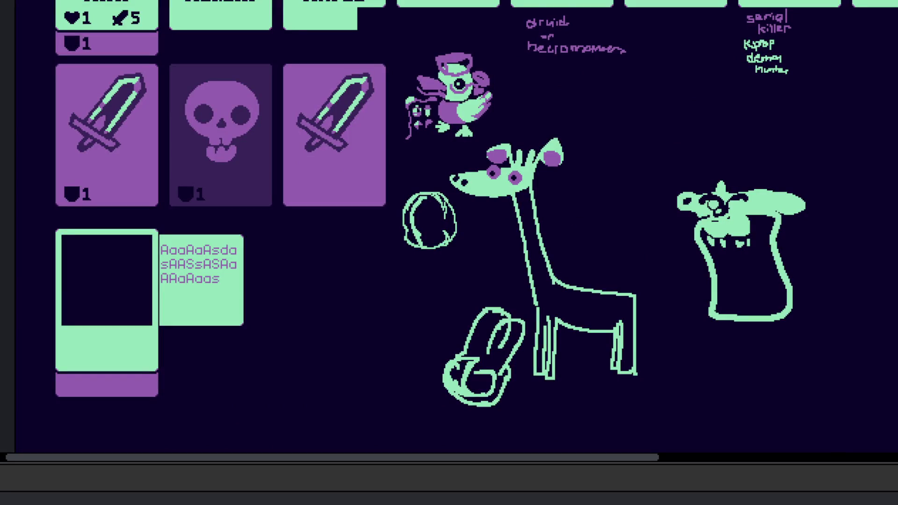
{"action": "scroll", "coordinate": [506, 88], "scroll_direction": "down", "scroll_amount": 2}
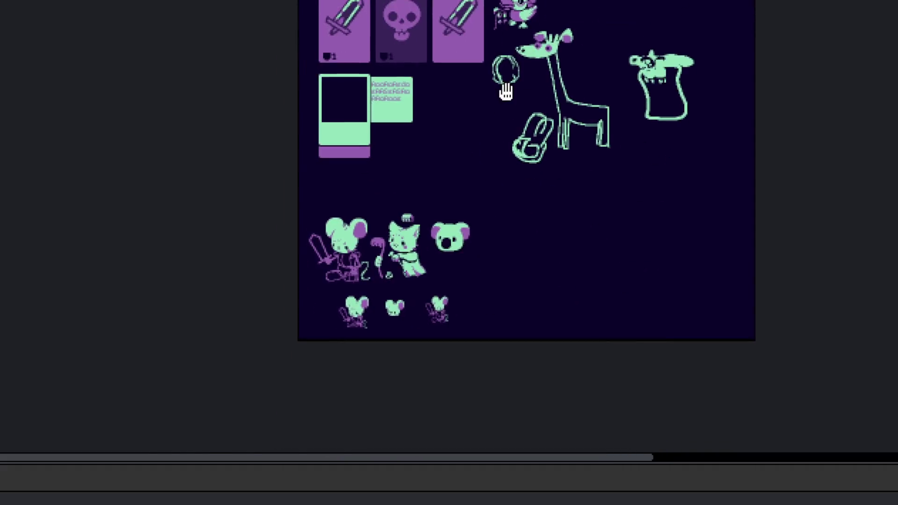
{"action": "scroll", "coordinate": [506, 88], "scroll_direction": "up", "scroll_amount": 2}
Step: Lasso the giraffe, ball and koala sketches and move them down-right
{"action": "mouse_move", "coordinate": [421, 257]}
{"action": "left_mouse_down"}
{"action": "mouse_move", "coordinate": [455, 110]}
{"action": "mouse_move", "coordinate": [443, 281]}
{"action": "left_mouse_up"}
{"action": "left_click_drag", "start_coordinate": [524, 137], "coordinate": [336, 324]}
{"action": "mouse_move", "coordinate": [442, 122]}
{"action": "left_mouse_down"}
{"action": "mouse_move", "coordinate": [326, 187]}
{"action": "mouse_move", "coordinate": [321, 381]}
{"action": "mouse_move", "coordinate": [829, 290]}
{"action": "mouse_move", "coordinate": [716, 131]}
{"action": "left_mouse_up"}
{"action": "left_click_drag", "start_coordinate": [556, 216], "coordinate": [616, 300]}
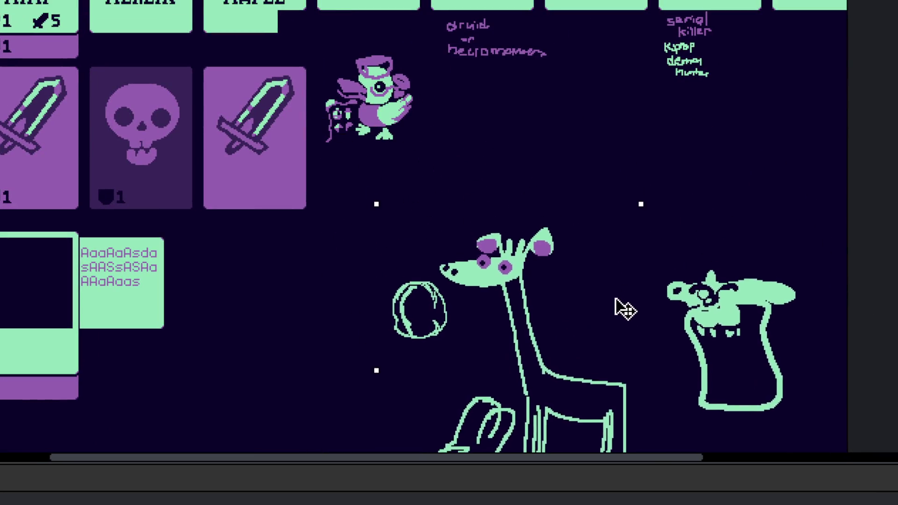
{"action": "left_click_drag", "start_coordinate": [512, 249], "coordinate": [547, 139]}
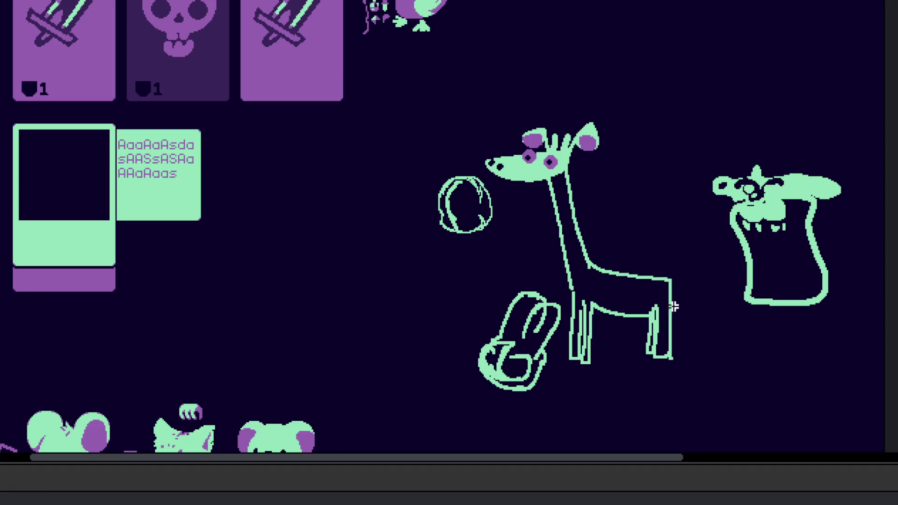
{"action": "left_click_drag", "start_coordinate": [369, 57], "coordinate": [403, 323]}
{"action": "scroll", "coordinate": [421, 304], "scroll_direction": "up", "scroll_amount": 2}
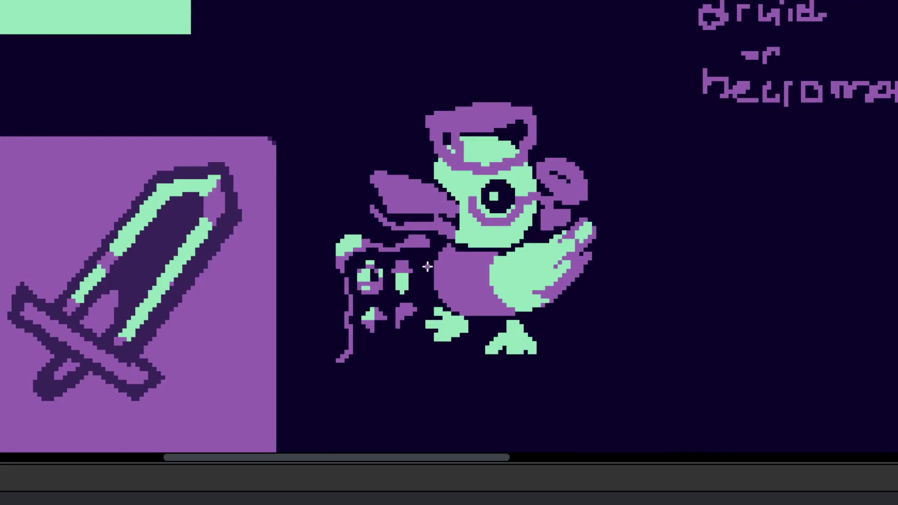
Step: Erase the leftover small figure to the left of the duck
{"action": "scroll", "coordinate": [473, 290], "scroll_direction": "down", "scroll_amount": 5}
{"action": "scroll", "coordinate": [474, 282], "scroll_direction": "up", "scroll_amount": 8}
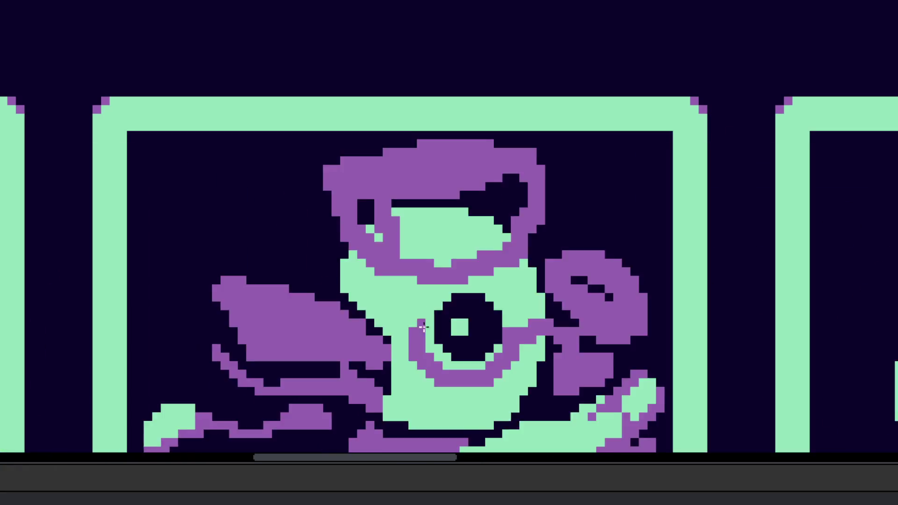
{"action": "scroll", "coordinate": [473, 283], "scroll_direction": "down", "scroll_amount": 3}
{"action": "scroll", "coordinate": [350, 274], "scroll_direction": "up", "scroll_amount": 3}
{"action": "mouse_move", "coordinate": [351, 274]}
{"action": "left_mouse_down"}
{"action": "mouse_move", "coordinate": [295, 315]}
{"action": "mouse_move", "coordinate": [333, 371]}
{"action": "mouse_move", "coordinate": [334, 245]}
{"action": "left_mouse_up"}
{"action": "left_click_drag", "start_coordinate": [290, 210], "coordinate": [281, 74]}
Step: Erase the purple blob beside the duck's head
{"action": "scroll", "coordinate": [369, 132], "scroll_direction": "down", "scroll_amount": 5}
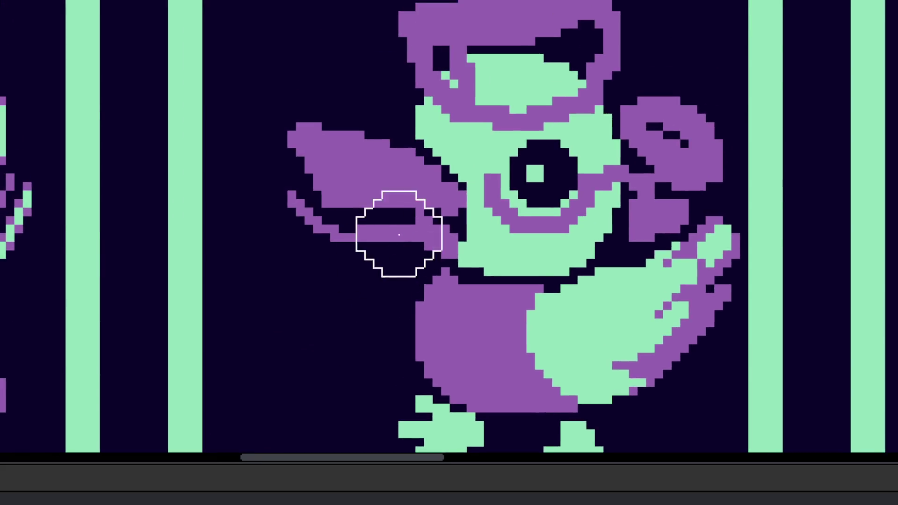
{"action": "scroll", "coordinate": [415, 184], "scroll_direction": "up", "scroll_amount": 1}
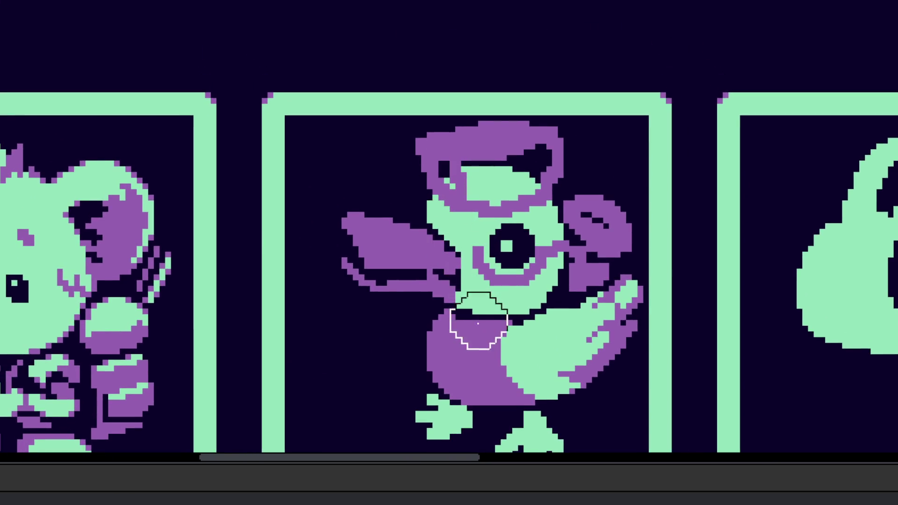
{"action": "scroll", "coordinate": [472, 309], "scroll_direction": "down", "scroll_amount": 2}
{"action": "scroll", "coordinate": [593, 212], "scroll_direction": "up", "scroll_amount": 2}
{"action": "mouse_move", "coordinate": [593, 211]}
{"action": "left_mouse_down"}
{"action": "mouse_move", "coordinate": [613, 162]}
{"action": "mouse_move", "coordinate": [595, 152]}
{"action": "mouse_move", "coordinate": [602, 195]}
{"action": "mouse_move", "coordinate": [641, 195]}
{"action": "mouse_move", "coordinate": [570, 254]}
{"action": "mouse_move", "coordinate": [605, 239]}
{"action": "left_mouse_up"}
{"action": "scroll", "coordinate": [612, 246], "scroll_direction": "down", "scroll_amount": 5}
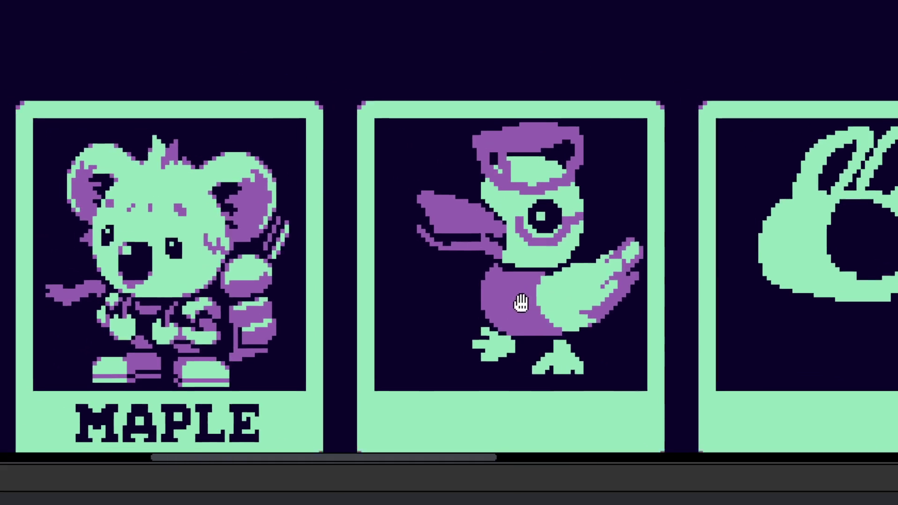
{"action": "scroll", "coordinate": [521, 303], "scroll_direction": "up", "scroll_amount": 5}
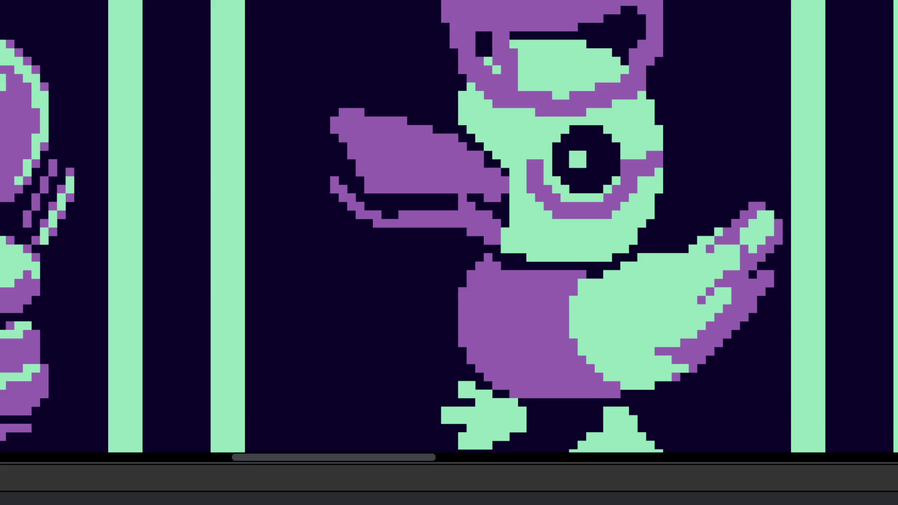
Step: Handwrite the word 'song' in purple below the 'kpop demon hunter' note
{"action": "scroll", "coordinate": [570, 255], "scroll_direction": "down", "scroll_amount": 5}
{"action": "scroll", "coordinate": [714, 310], "scroll_direction": "down", "scroll_amount": 3}
{"action": "scroll", "coordinate": [714, 311], "scroll_direction": "right", "scroll_amount": 2}
{"action": "scroll", "coordinate": [689, 269], "scroll_direction": "up", "scroll_amount": 3}
{"action": "scroll", "coordinate": [689, 269], "scroll_direction": "up", "scroll_amount": 6}
{"action": "left_click_drag", "start_coordinate": [483, 238], "coordinate": [462, 269]}
{"action": "mouse_move", "coordinate": [545, 209]}
{"action": "left_mouse_down"}
{"action": "mouse_move", "coordinate": [594, 258]}
{"action": "mouse_move", "coordinate": [437, 217]}
{"action": "mouse_move", "coordinate": [471, 237]}
{"action": "left_mouse_up"}
{"action": "mouse_move", "coordinate": [556, 226]}
{"action": "left_mouse_down"}
{"action": "mouse_move", "coordinate": [546, 231]}
{"action": "mouse_move", "coordinate": [566, 267]}
{"action": "left_mouse_up"}
{"action": "left_click_drag", "start_coordinate": [533, 286], "coordinate": [489, 179]}
Step: Handwrite 'from' in purple below 'song'
{"action": "mouse_move", "coordinate": [299, 247]}
{"action": "left_mouse_down"}
{"action": "mouse_move", "coordinate": [271, 200]}
{"action": "mouse_move", "coordinate": [309, 199]}
{"action": "left_mouse_up"}
{"action": "left_click_drag", "start_coordinate": [266, 220], "coordinate": [258, 224]}
{"action": "mouse_move", "coordinate": [317, 248]}
{"action": "left_mouse_down"}
{"action": "mouse_move", "coordinate": [351, 211]}
{"action": "mouse_move", "coordinate": [386, 236]}
{"action": "left_mouse_up"}
{"action": "mouse_move", "coordinate": [334, 228]}
{"action": "left_mouse_down"}
{"action": "mouse_move", "coordinate": [401, 216]}
{"action": "mouse_move", "coordinate": [424, 251]}
{"action": "left_mouse_up"}
Step: Handwrite 'League' on the next line, undoing and redrawing the miswritten letters after 'Leg'
{"action": "scroll", "coordinate": [400, 216], "scroll_direction": "down", "scroll_amount": 3}
{"action": "mouse_move", "coordinate": [299, 246]}
{"action": "left_mouse_down"}
{"action": "mouse_move", "coordinate": [302, 276]}
{"action": "mouse_move", "coordinate": [387, 270]}
{"action": "mouse_move", "coordinate": [367, 290]}
{"action": "left_mouse_up"}
{"action": "mouse_move", "coordinate": [419, 276]}
{"action": "left_mouse_down"}
{"action": "mouse_move", "coordinate": [445, 262]}
{"action": "mouse_move", "coordinate": [467, 302]}
{"action": "left_mouse_up"}
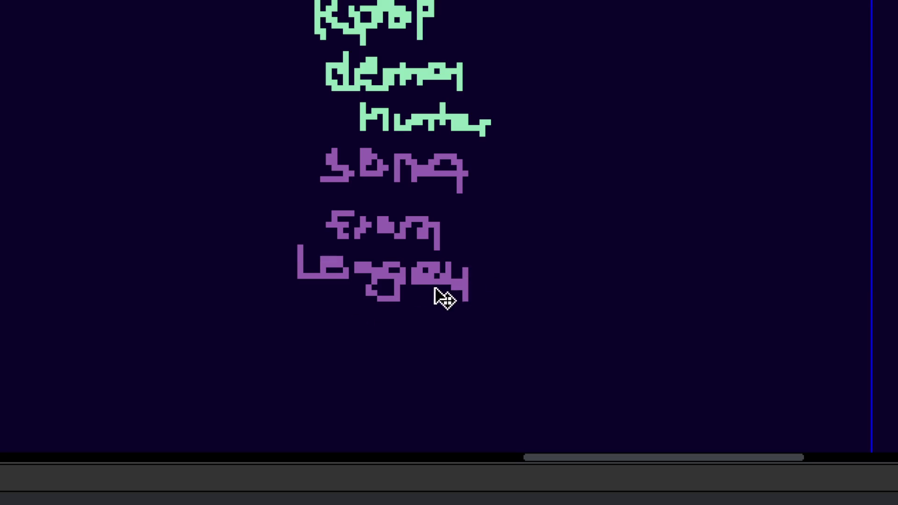
{"action": "key", "text": "ctrl+z"}
{"action": "key", "text": "ctrl+z"}
{"action": "mouse_move", "coordinate": [413, 264]}
{"action": "left_mouse_down"}
{"action": "mouse_move", "coordinate": [440, 295]}
{"action": "mouse_move", "coordinate": [495, 280]}
{"action": "mouse_move", "coordinate": [421, 313]}
{"action": "left_mouse_up"}
{"action": "left_click", "coordinate": [448, 269]}
{"action": "scroll", "coordinate": [430, 311], "scroll_direction": "down", "scroll_amount": 2}
{"action": "key", "text": "ctrl+z"}
{"action": "key", "text": "ctrl+z"}
{"action": "key", "text": "ctrl+z"}
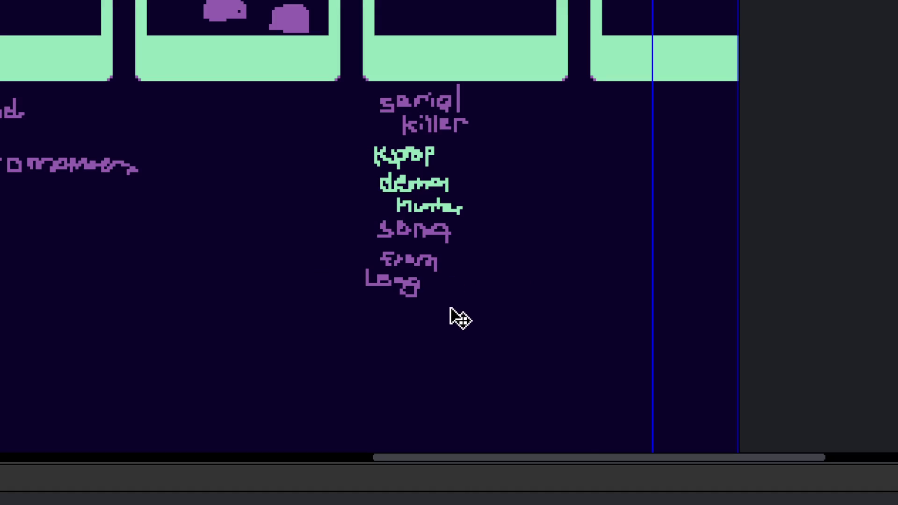
{"action": "scroll", "coordinate": [444, 286], "scroll_direction": "up", "scroll_amount": 2}
{"action": "mouse_move", "coordinate": [394, 270]}
{"action": "left_mouse_down"}
{"action": "mouse_move", "coordinate": [409, 287]}
{"action": "mouse_move", "coordinate": [430, 287]}
{"action": "mouse_move", "coordinate": [423, 315]}
{"action": "left_mouse_up"}
{"action": "left_click_drag", "start_coordinate": [306, 339], "coordinate": [381, 267]}
Step: Handwrite 'of Legends' to complete the 'song from League of Legends' note
{"action": "mouse_move", "coordinate": [283, 252]}
{"action": "left_mouse_down"}
{"action": "mouse_move", "coordinate": [278, 259]}
{"action": "mouse_move", "coordinate": [317, 255]}
{"action": "mouse_move", "coordinate": [351, 290]}
{"action": "mouse_move", "coordinate": [418, 279]}
{"action": "mouse_move", "coordinate": [392, 304]}
{"action": "left_mouse_up"}
{"action": "left_click", "coordinate": [443, 289]}
{"action": "mouse_move", "coordinate": [443, 288]}
{"action": "left_mouse_down"}
{"action": "mouse_move", "coordinate": [561, 307]}
{"action": "mouse_move", "coordinate": [527, 324]}
{"action": "left_mouse_up"}
{"action": "scroll", "coordinate": [359, 306], "scroll_direction": "down", "scroll_amount": 1}
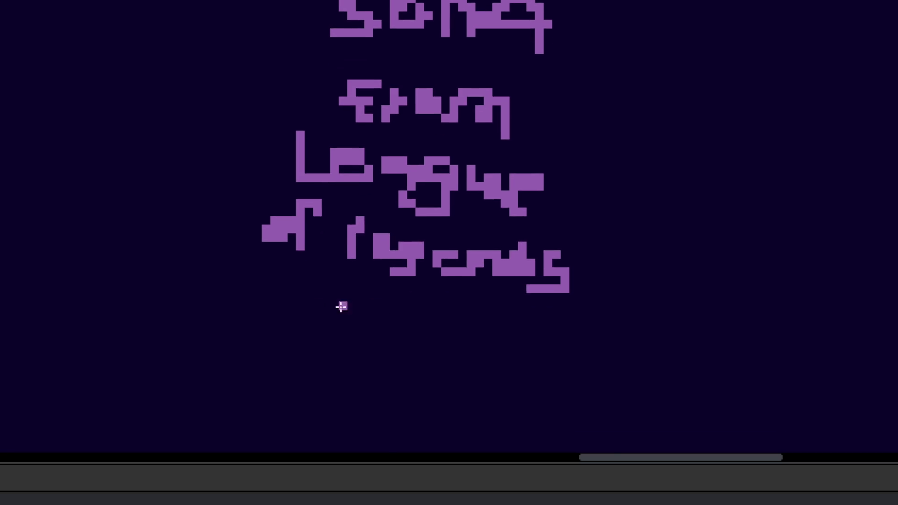
{"action": "scroll", "coordinate": [358, 307], "scroll_direction": "up", "scroll_amount": 2}
Step: Add one more short handwritten purple word on a line below
{"action": "mouse_move", "coordinate": [328, 285]}
{"action": "left_mouse_down"}
{"action": "mouse_move", "coordinate": [294, 296]}
{"action": "mouse_move", "coordinate": [330, 318]}
{"action": "left_mouse_up"}
{"action": "mouse_move", "coordinate": [348, 295]}
{"action": "left_mouse_down"}
{"action": "mouse_move", "coordinate": [378, 321]}
{"action": "mouse_move", "coordinate": [430, 310]}
{"action": "mouse_move", "coordinate": [501, 316]}
{"action": "mouse_move", "coordinate": [595, 359]}
{"action": "left_mouse_up"}
{"action": "scroll", "coordinate": [596, 359], "scroll_direction": "down", "scroll_amount": 7}
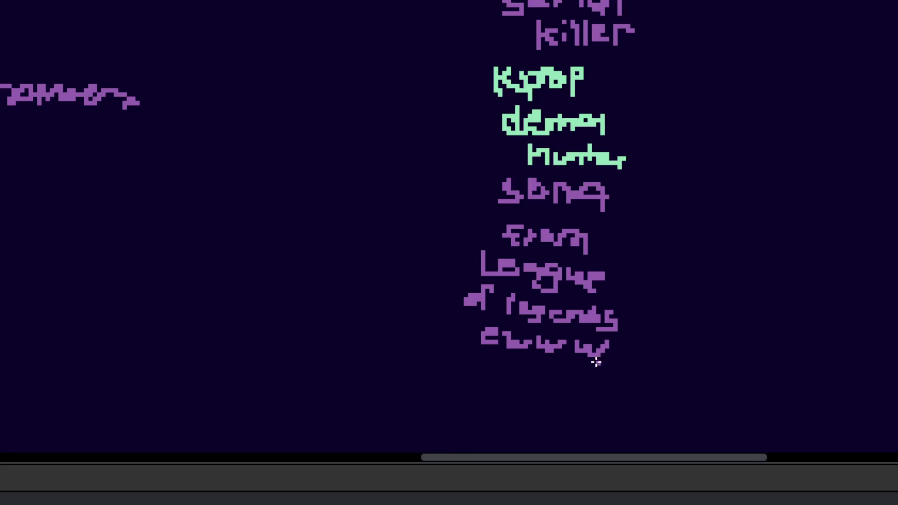
{"action": "scroll", "coordinate": [596, 360], "scroll_direction": "down", "scroll_amount": 5}
{"action": "scroll", "coordinate": [623, 335], "scroll_direction": "up", "scroll_amount": 4}
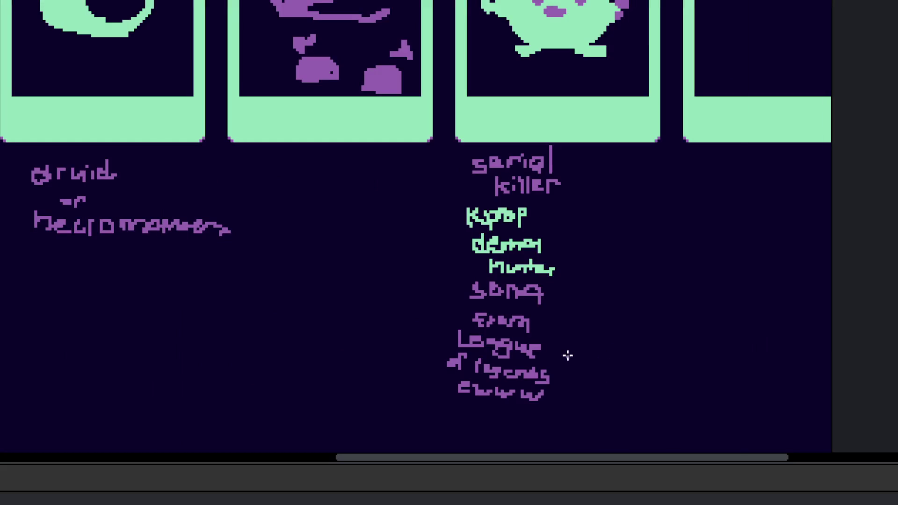